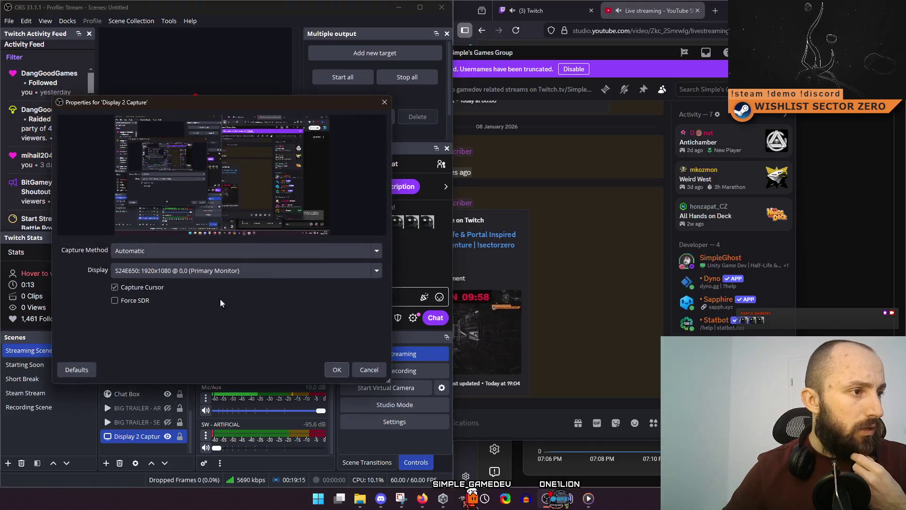
# - Switch the OBS Display 2 Capture source to the VY249HGR monitor
pyautogui.click(231, 271)
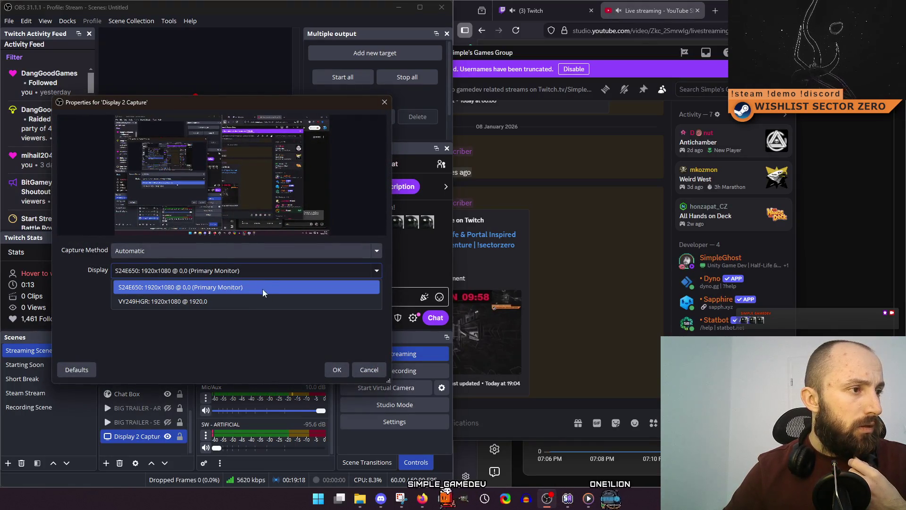
pyautogui.click(241, 302)
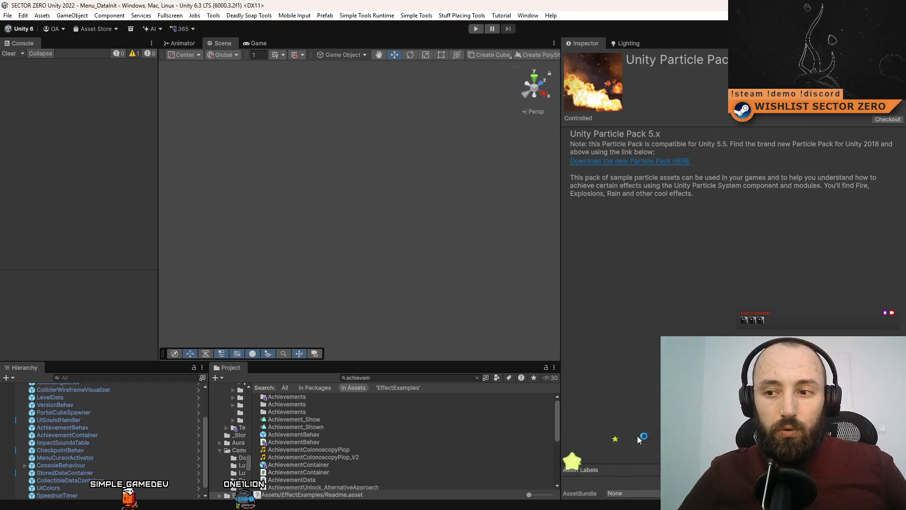
# - Clear the Project asset search and deselect the Readme so the Inspector empties
pyautogui.click(392, 378)
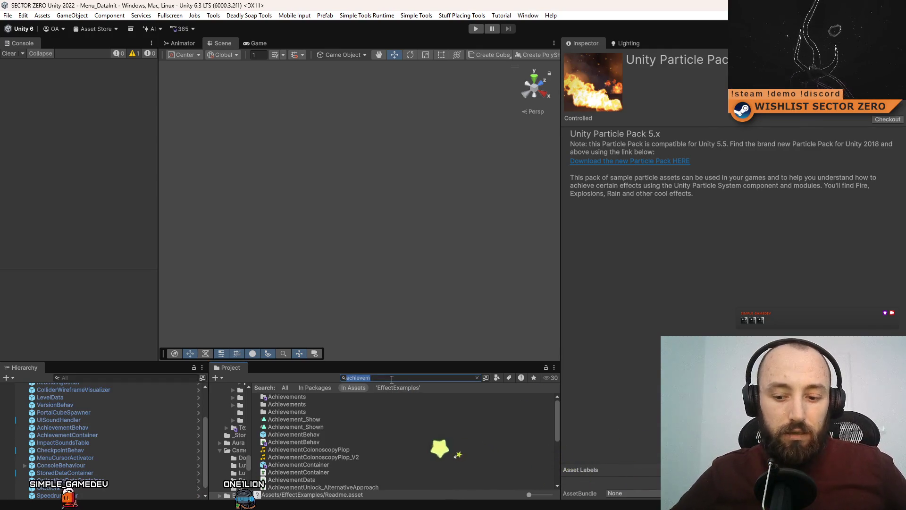
pyautogui.press('BackSpace')
pyautogui.click(447, 479)
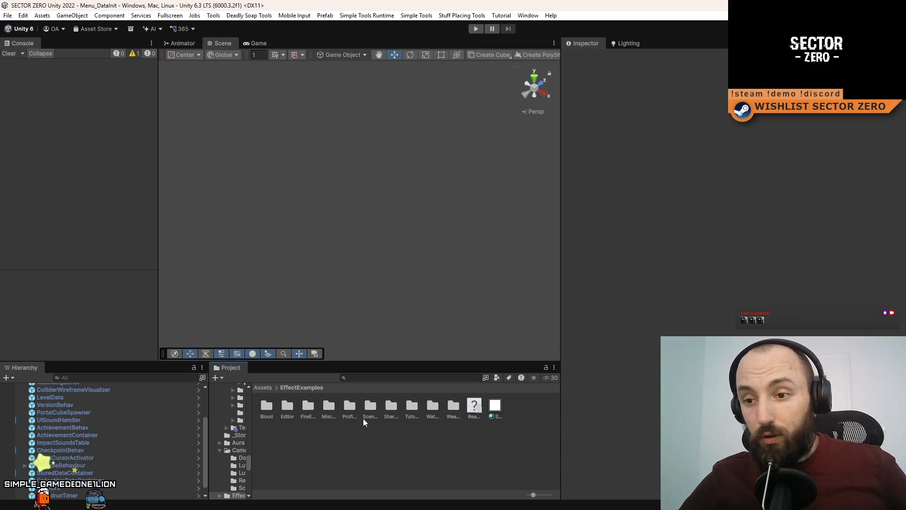
# - Widen the scene area and Console panel, then bring up the Game view
pyautogui.moveTo(559, 166); pyautogui.dragTo(694, 192)
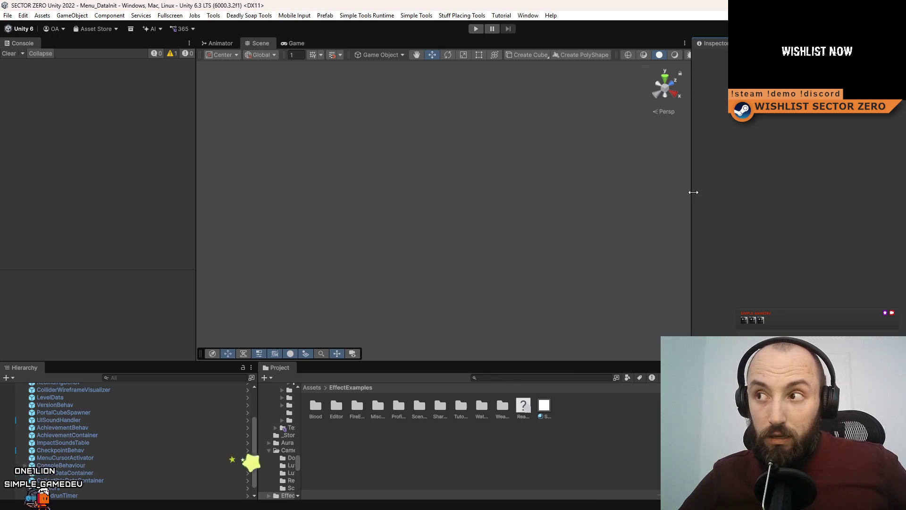
pyautogui.moveTo(193, 179)
pyautogui.mouseDown()
pyautogui.moveTo(186, 190)
pyautogui.moveTo(213, 194)
pyautogui.mouseUp()
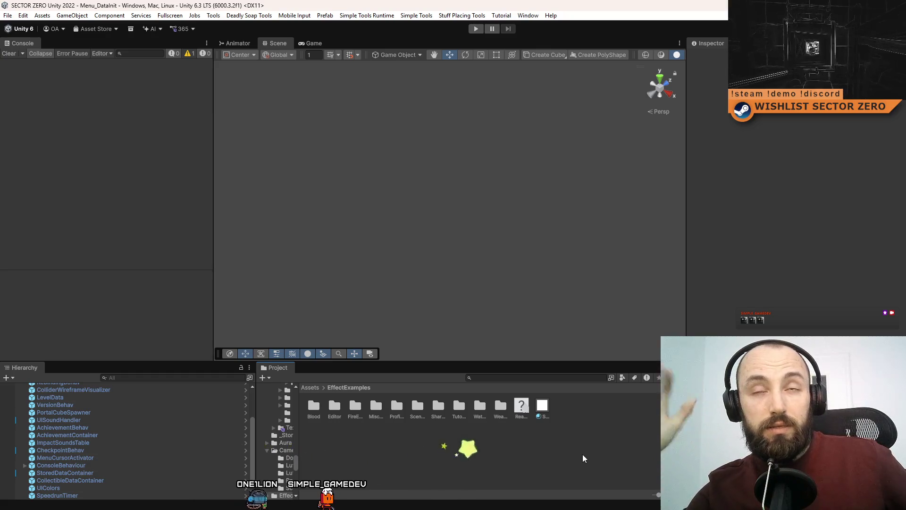
pyautogui.click(310, 46)
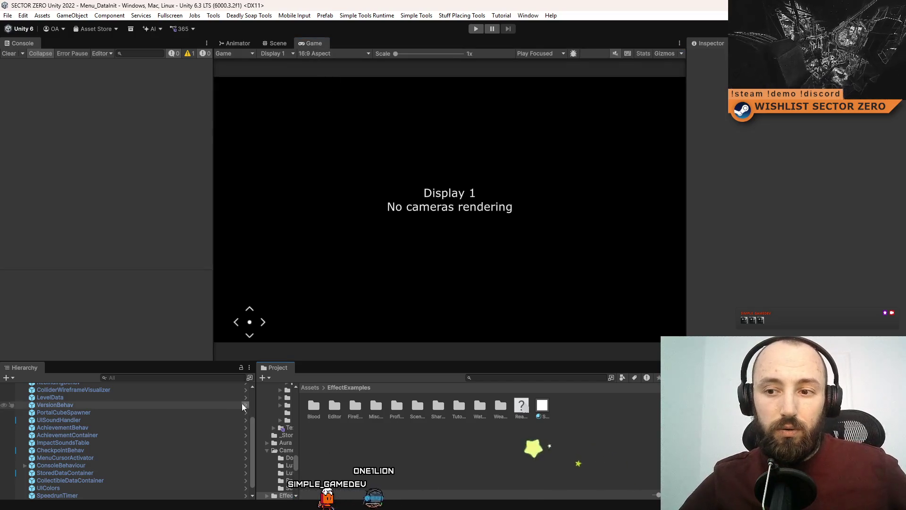
# - Search project assets for 'init', select the Menu_DataInit scene, and enter play mode
pyautogui.moveTo(256, 404)
pyautogui.mouseDown()
pyautogui.moveTo(186, 404)
pyautogui.moveTo(328, 414)
pyautogui.mouseUp()
pyautogui.click(508, 378)
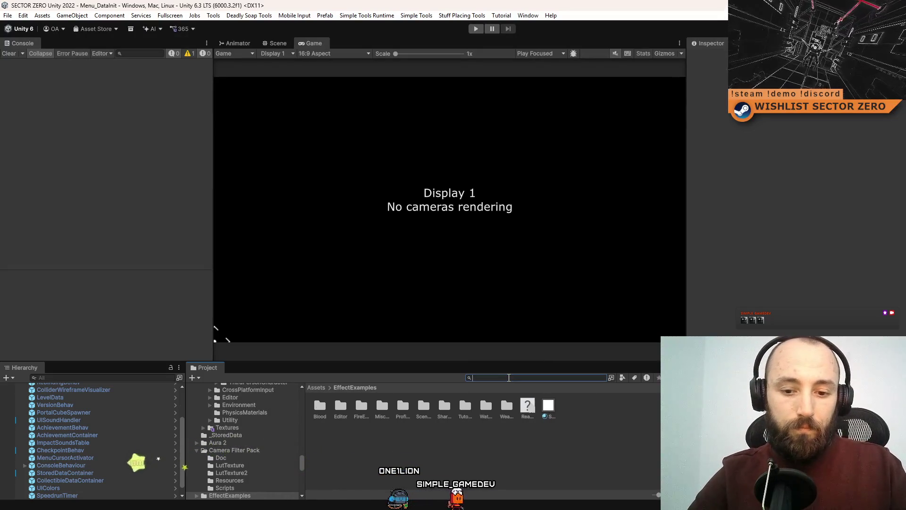
pyautogui.write('init')
pyautogui.keyDown('ctrl'); pyautogui.scroll(-3, 453, 464); pyautogui.keyUp('ctrl')
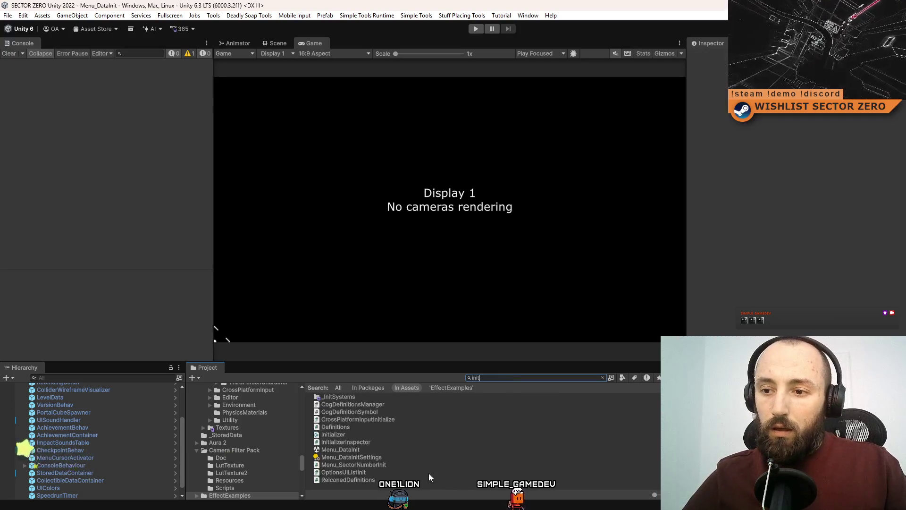
pyautogui.click(385, 450)
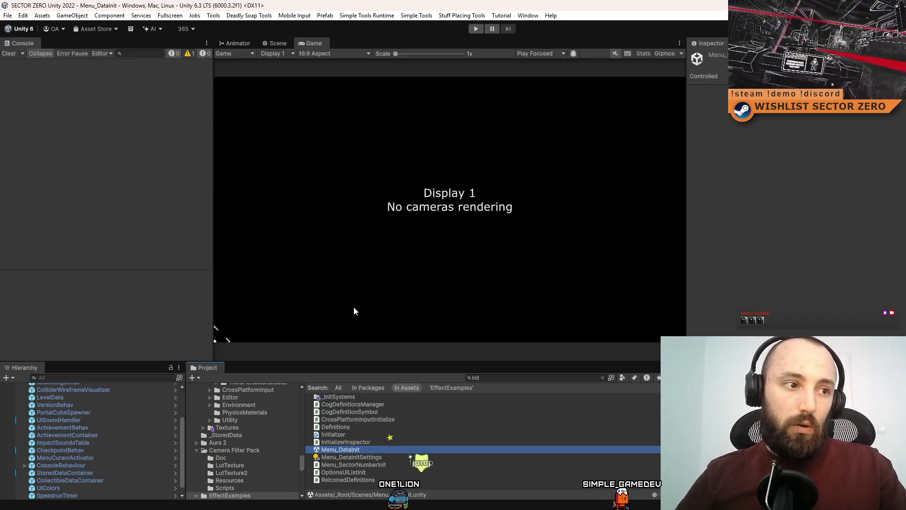
pyautogui.click(502, 79)
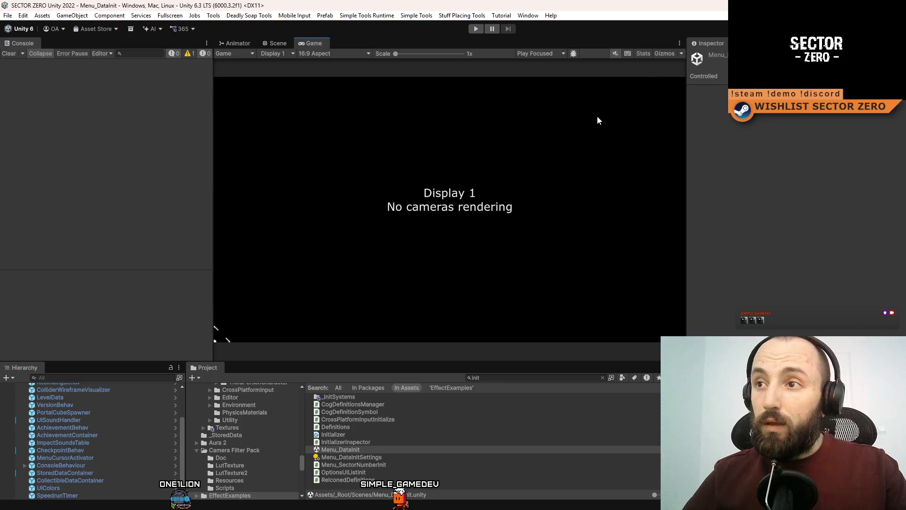
pyautogui.click(477, 30)
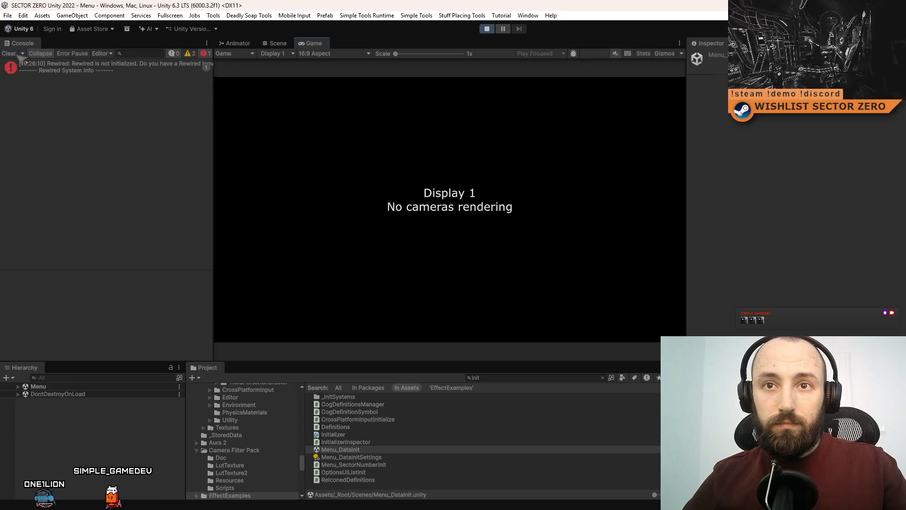
# - Clear the Console errors and maximize the Game view showing the SECTOR ZERO main menu
pyautogui.click(14, 54)
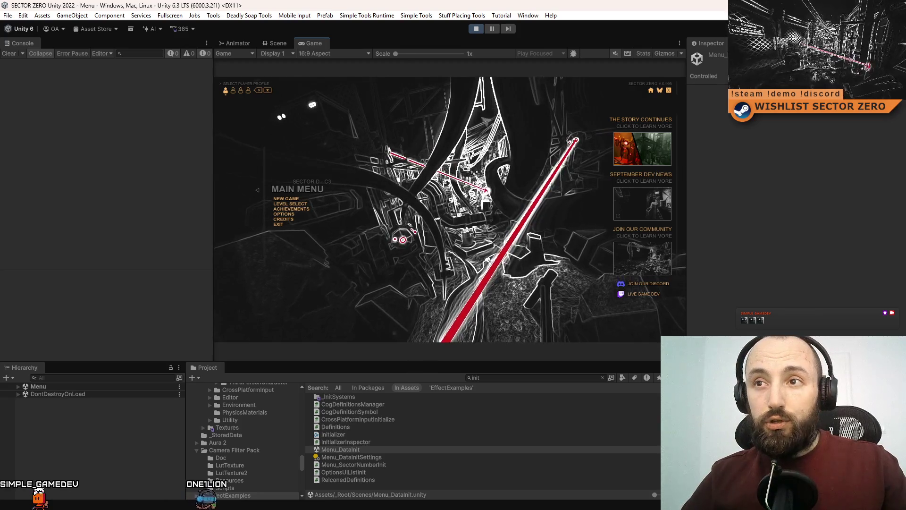
pyautogui.doubleClick(313, 44)
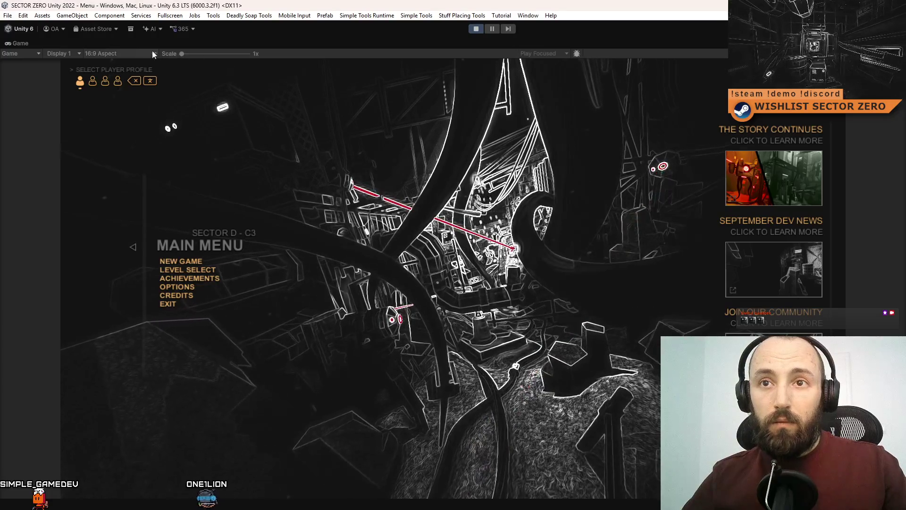
# - Set the Game view to Full HD 1920x1080, delete a profile's save, and open Achievements
pyautogui.click(139, 51)
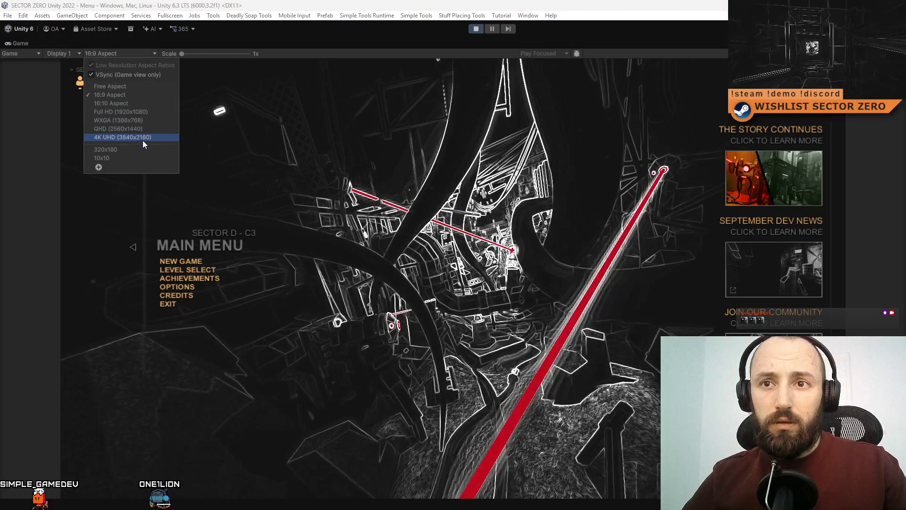
pyautogui.click(152, 111)
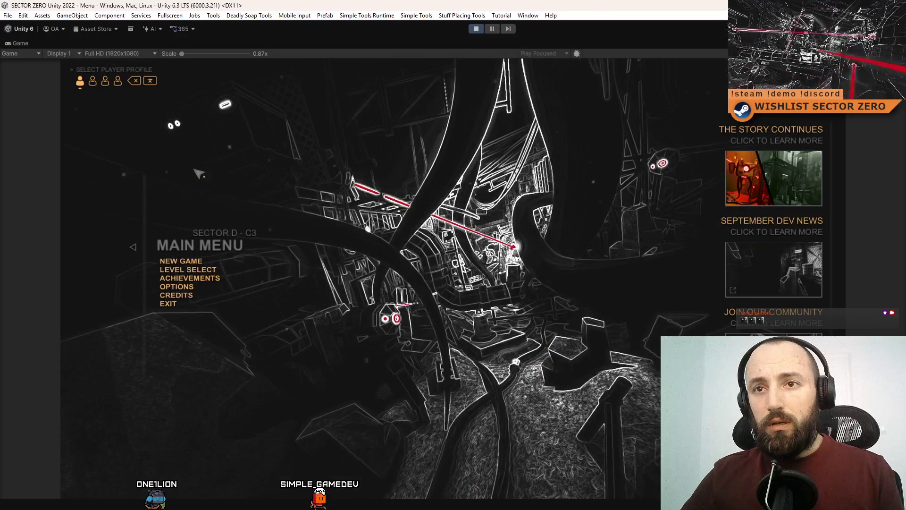
pyautogui.click(118, 81)
pyautogui.click(134, 83)
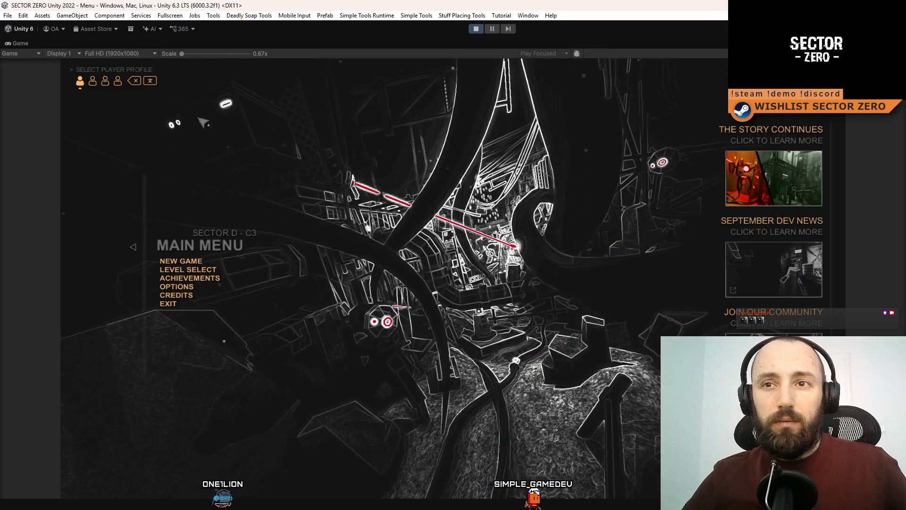
pyautogui.click(142, 86)
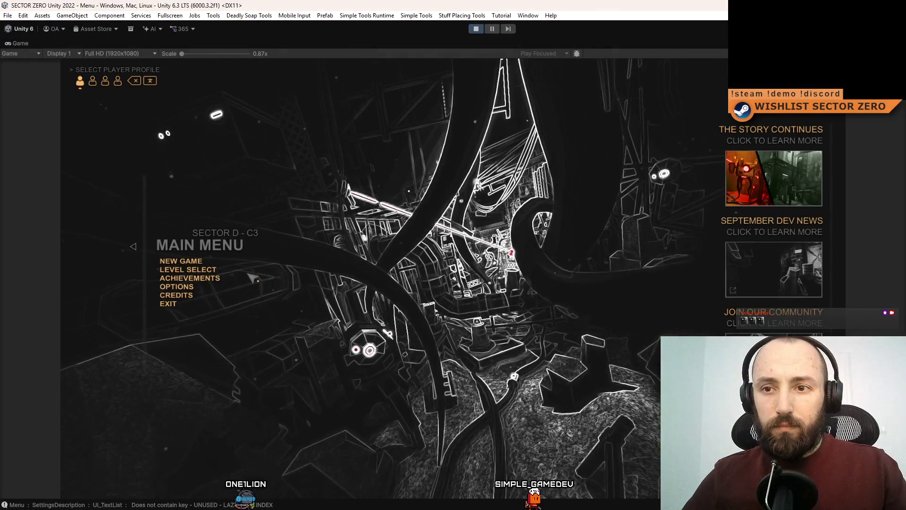
pyautogui.click(199, 278)
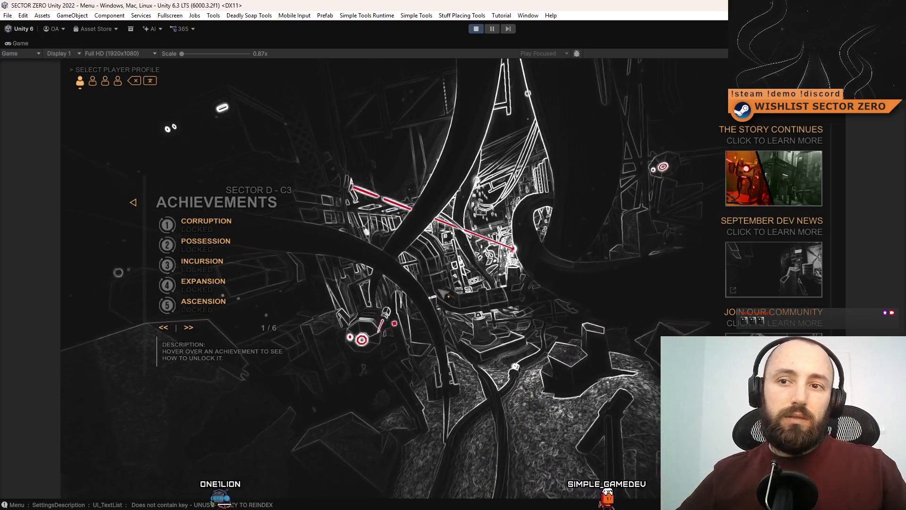
# - Page forward to Achievements page 4/6, listing Social Anxiety through Supporting Indies
pyautogui.click(189, 328)
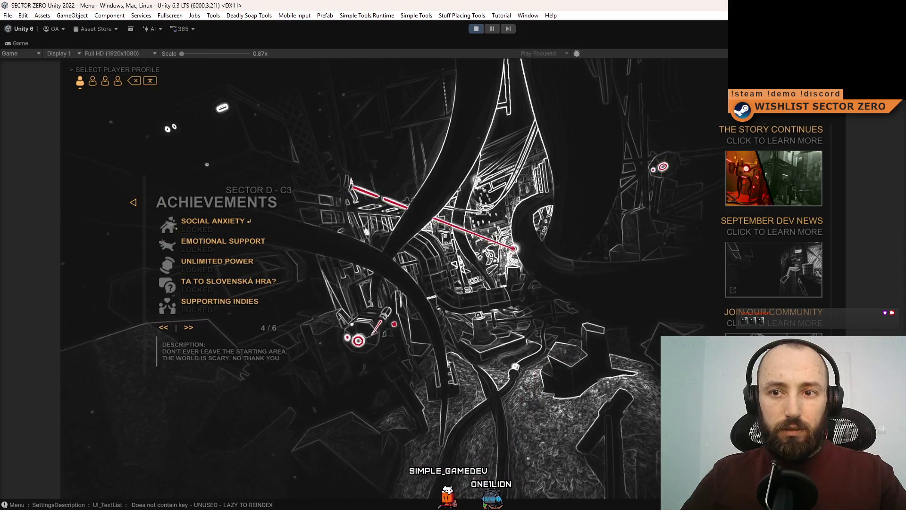
# - Review achievement pages 5/6 and 6/6, ending on Knees Weak Arms Heavy through Secret Room
pyautogui.click(189, 330)
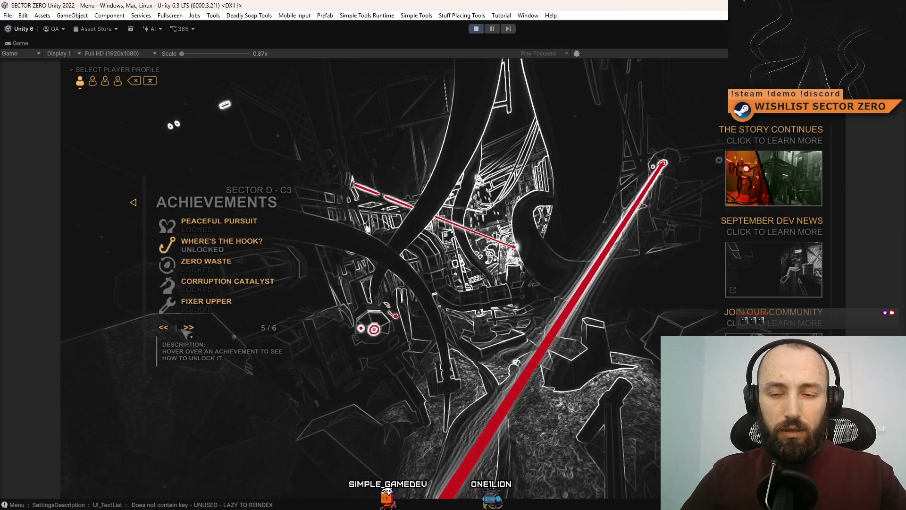
pyautogui.click(169, 329)
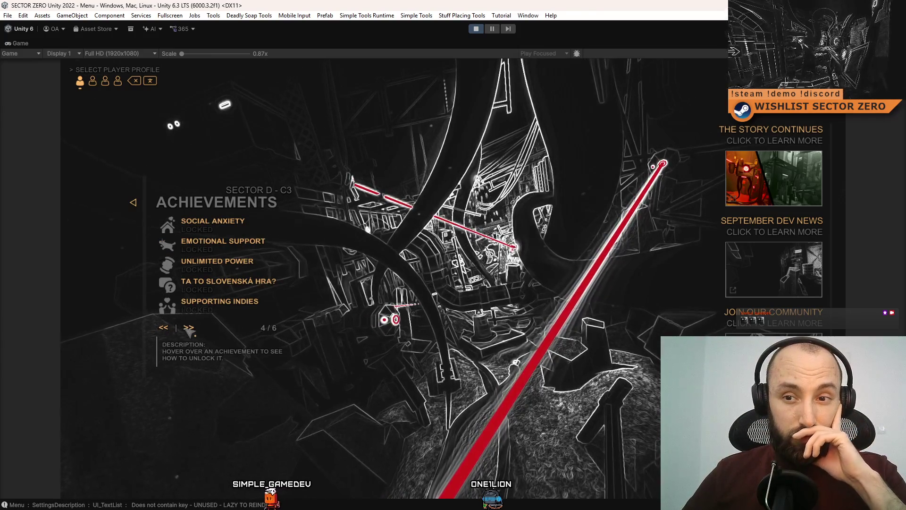
pyautogui.click(189, 329)
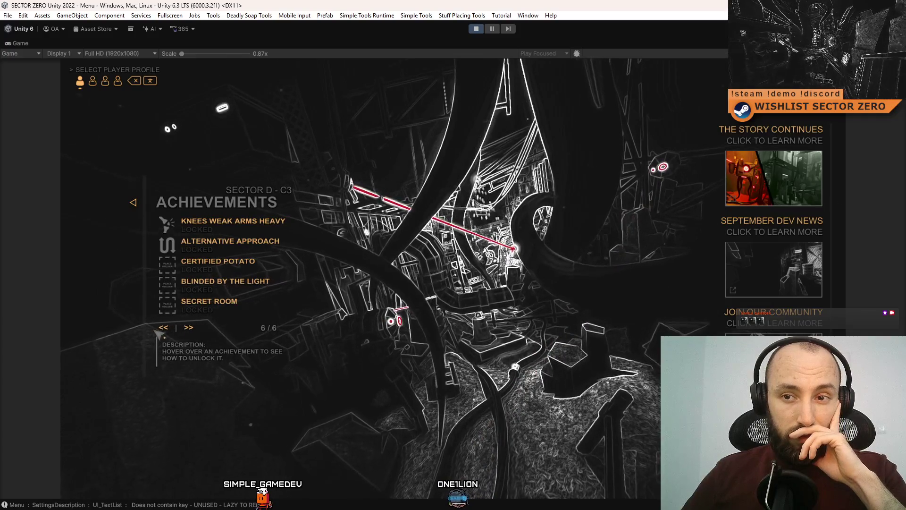
pyautogui.click(188, 329)
pyautogui.click(188, 328)
# - Show the Secret Room unlock description, then stop play mode
pyautogui.click(163, 327)
pyautogui.moveTo(180, 294)
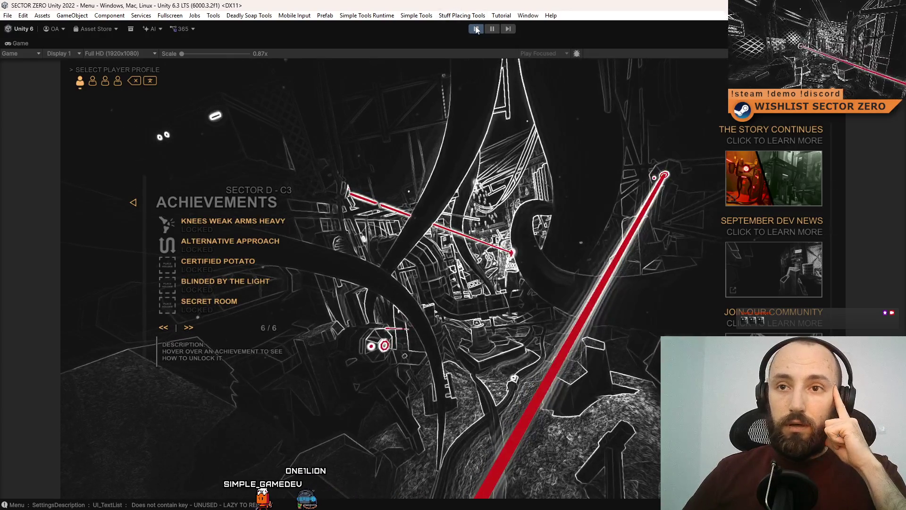
pyautogui.click(476, 29)
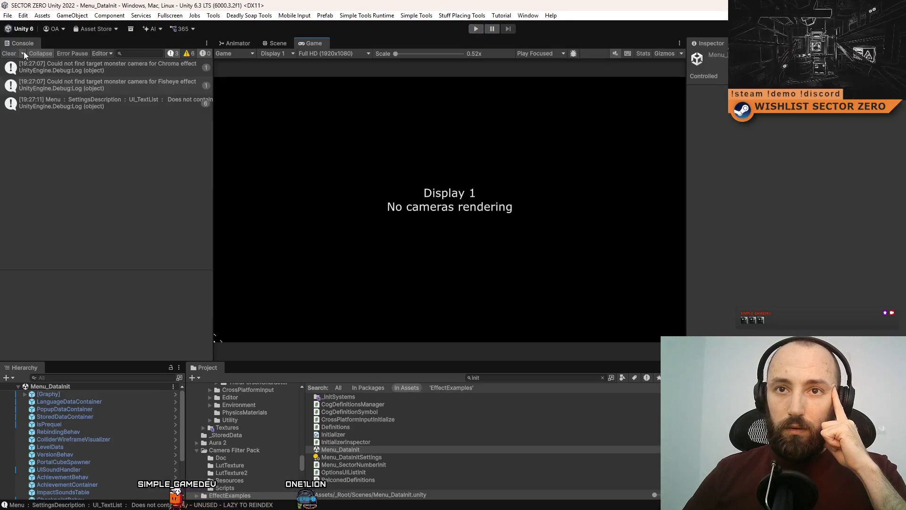
# - Clear the Console, search assets for 'achievement', and inspect the AchievementContainer prefab's 30-entry list
pyautogui.click(24, 53)
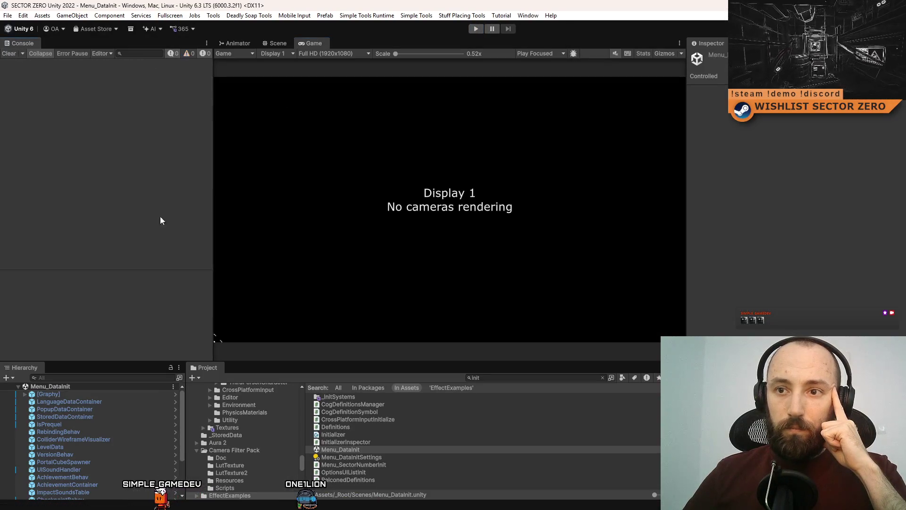
pyautogui.click(365, 449)
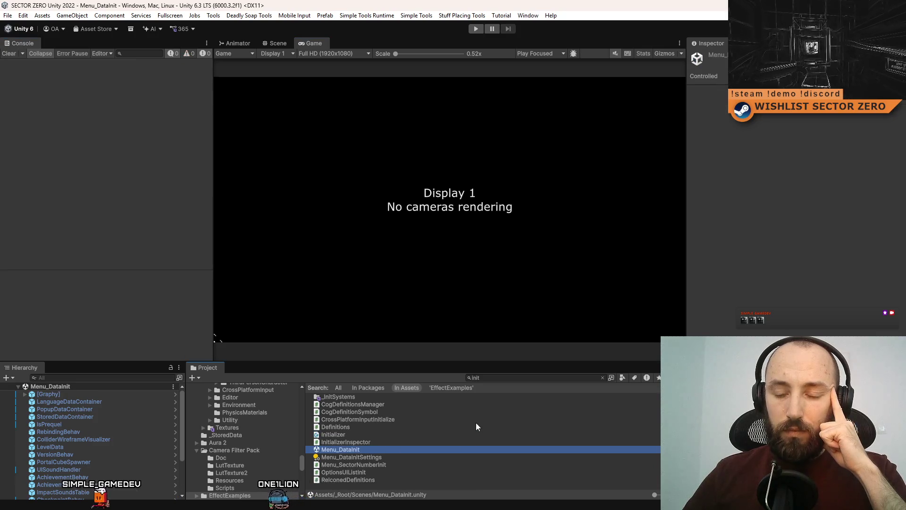
pyautogui.click(512, 378)
pyautogui.write('achievement')
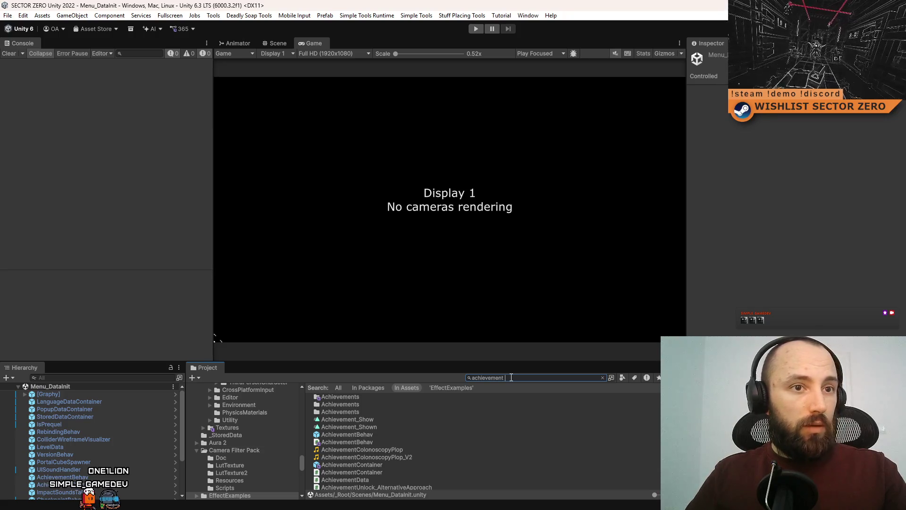
pyautogui.click(398, 435)
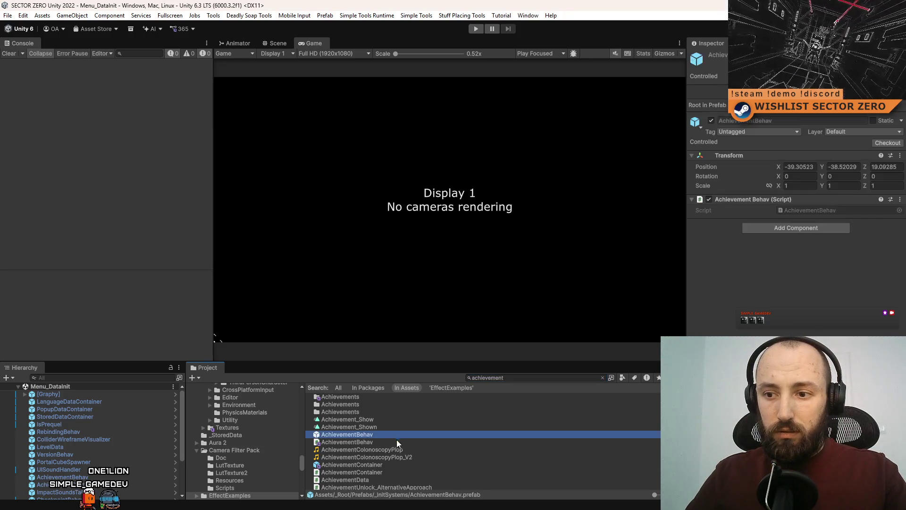
pyautogui.click(388, 472)
pyautogui.click(408, 465)
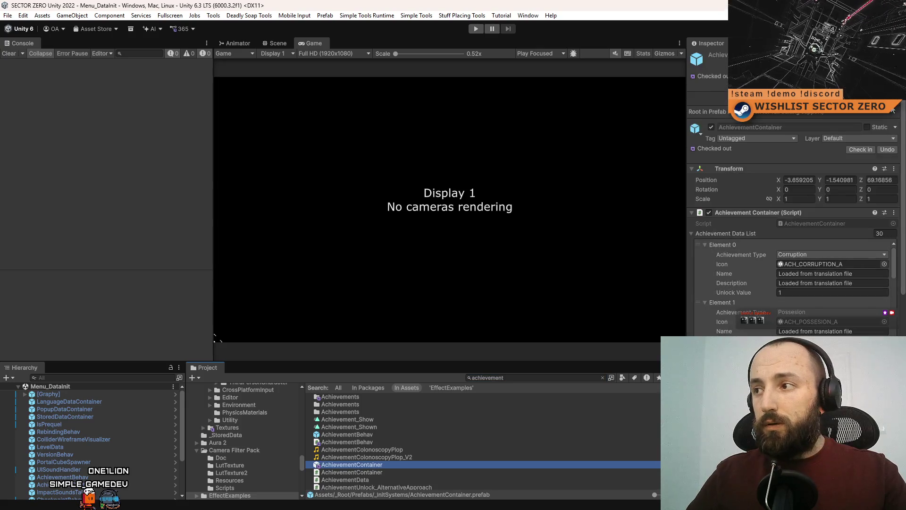
# - Collapse the Achievement Data List and drag Incursion and another leading entry down the Order List
pyautogui.click(692, 233)
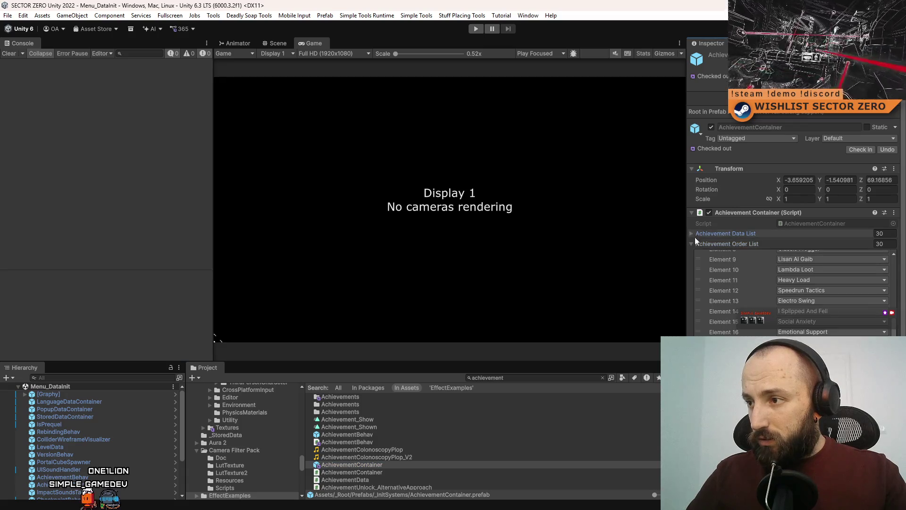
pyautogui.scroll(-5, 744, 315)
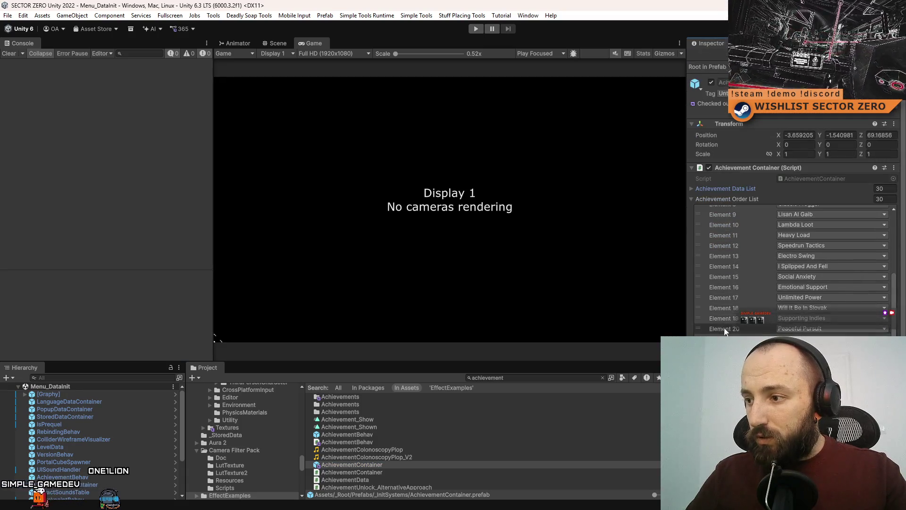
pyautogui.scroll(5, 724, 327)
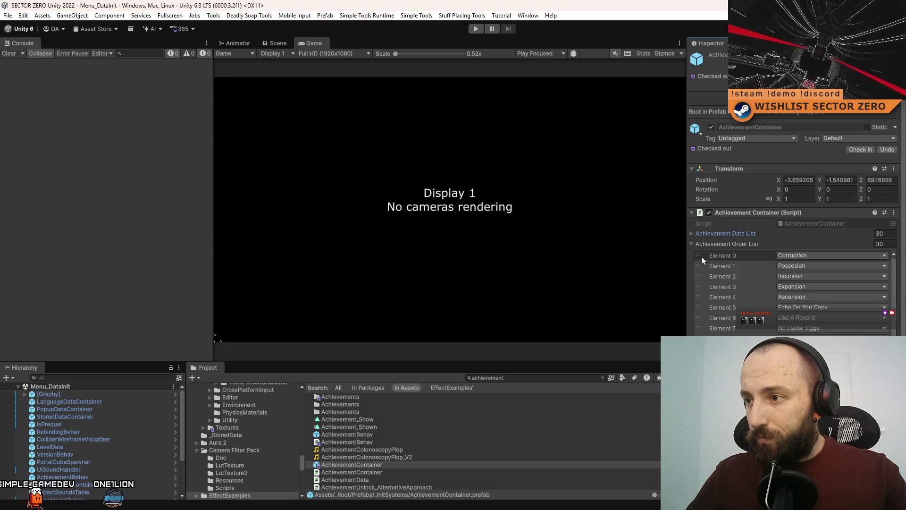
pyautogui.scroll(-1, 700, 296)
pyautogui.scroll(-5, 793, 292)
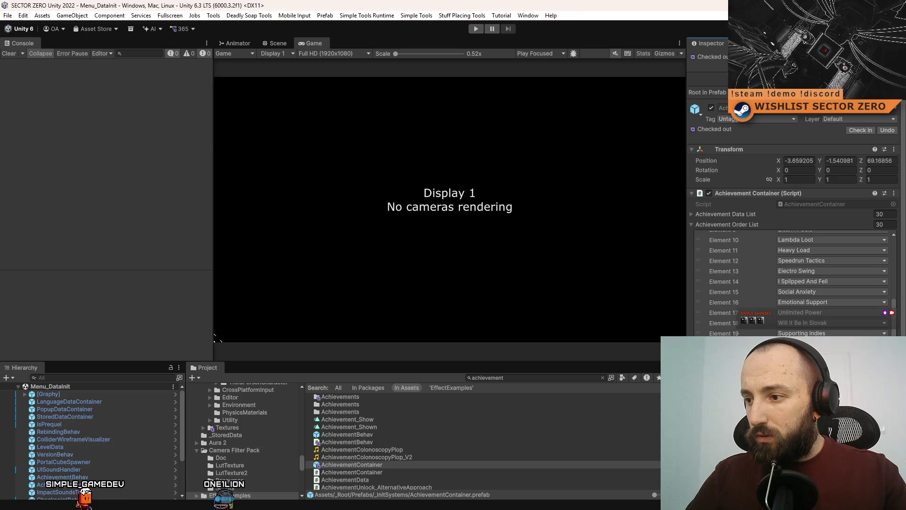
pyautogui.scroll(6, 749, 288)
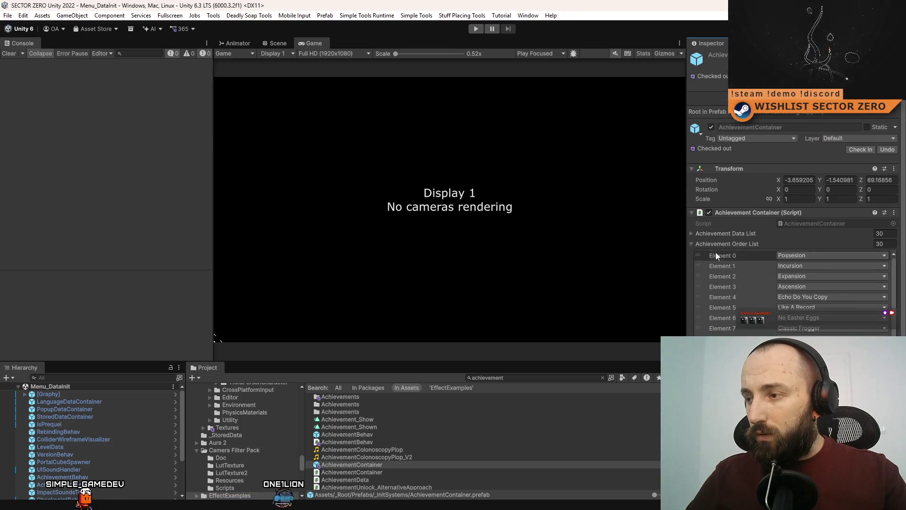
pyautogui.scroll(-8, 704, 294)
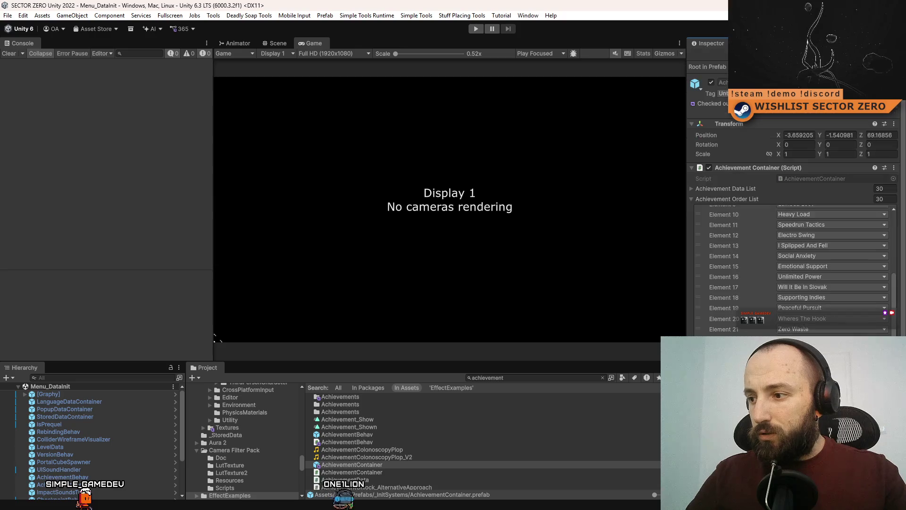
pyautogui.scroll(8, 796, 296)
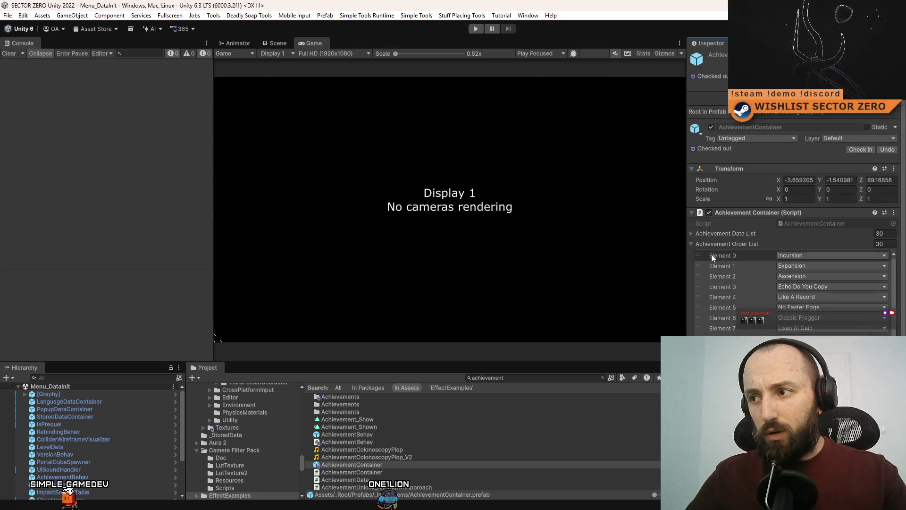
pyautogui.moveTo(703, 253); pyautogui.dragTo(724, 351)
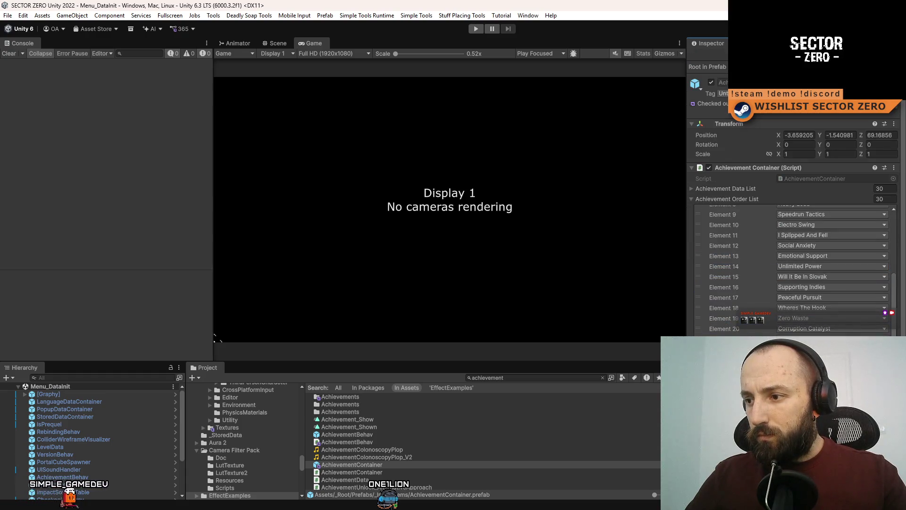
pyautogui.moveTo(724, 352)
pyautogui.mouseDown()
pyautogui.moveTo(818, 307)
pyautogui.moveTo(749, 265)
pyautogui.moveTo(693, 254)
pyautogui.moveTo(722, 349)
pyautogui.mouseUp()
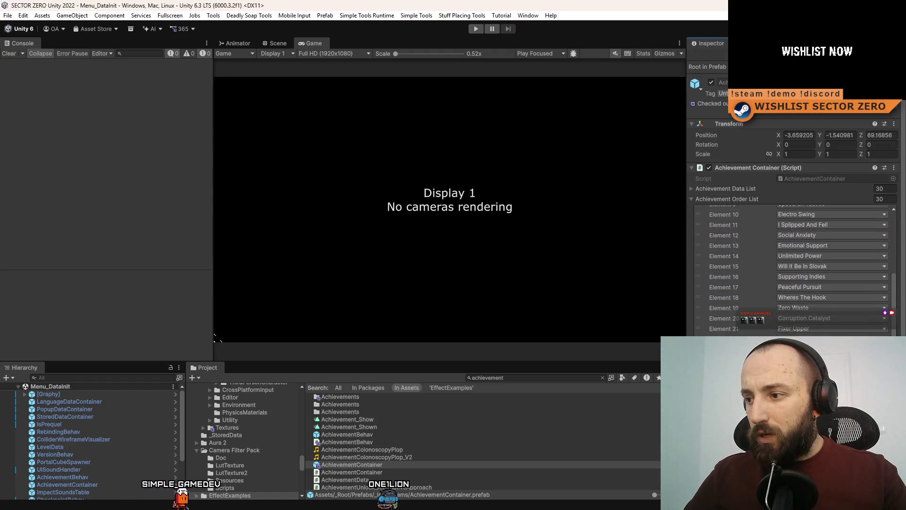
pyautogui.moveTo(779, 280)
pyautogui.mouseDown()
pyautogui.moveTo(740, 224)
pyautogui.moveTo(697, 254)
pyautogui.moveTo(722, 349)
pyautogui.mouseUp()
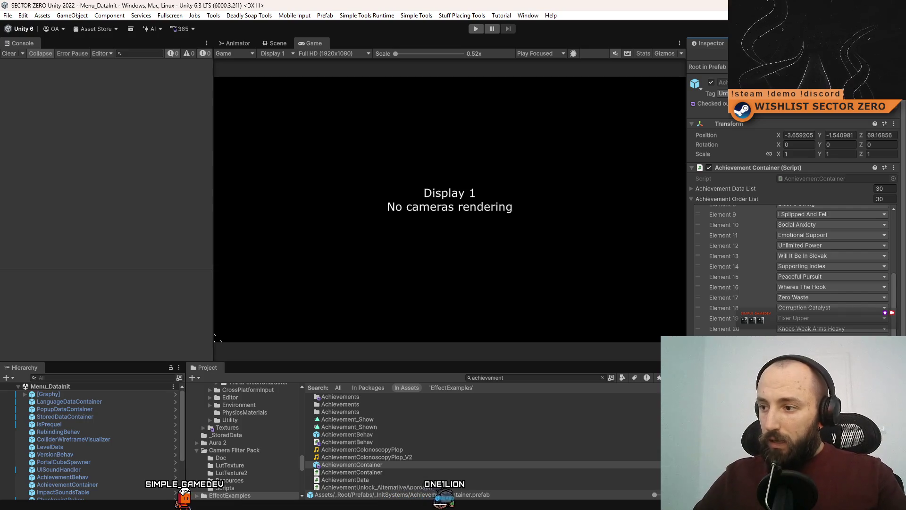
pyautogui.scroll(5, 843, 241)
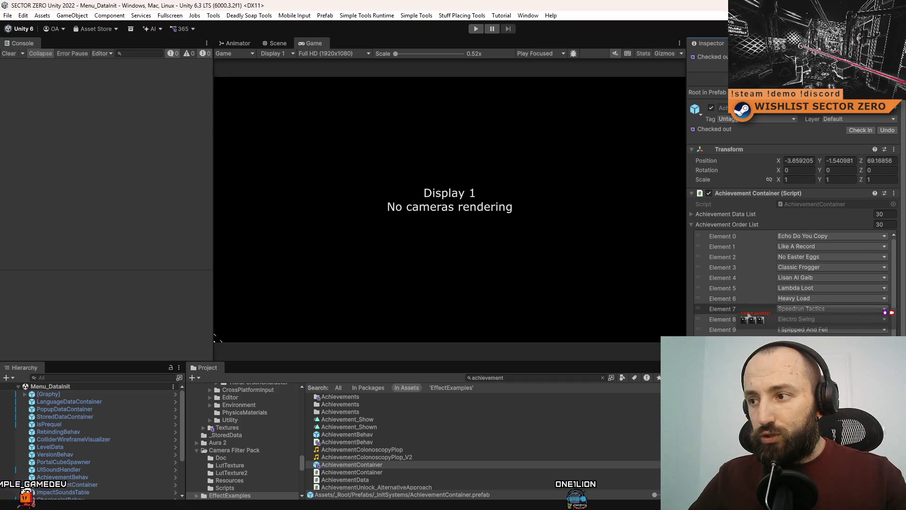
# - Drag Social Anxiety, Emotional Support, Speedrun Tactics and Corruption Catalyst into the top Order List slots
pyautogui.moveTo(699, 309); pyautogui.dragTo(708, 245)
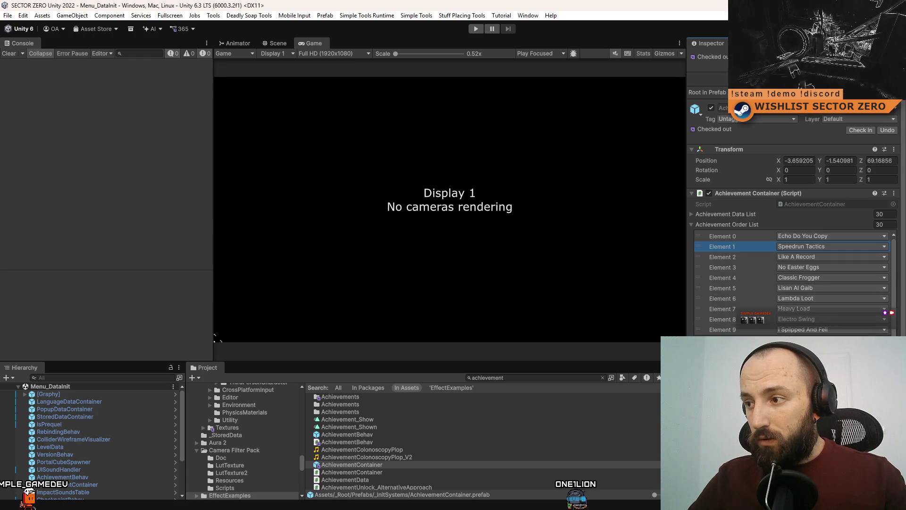
pyautogui.moveTo(703, 339); pyautogui.dragTo(706, 255)
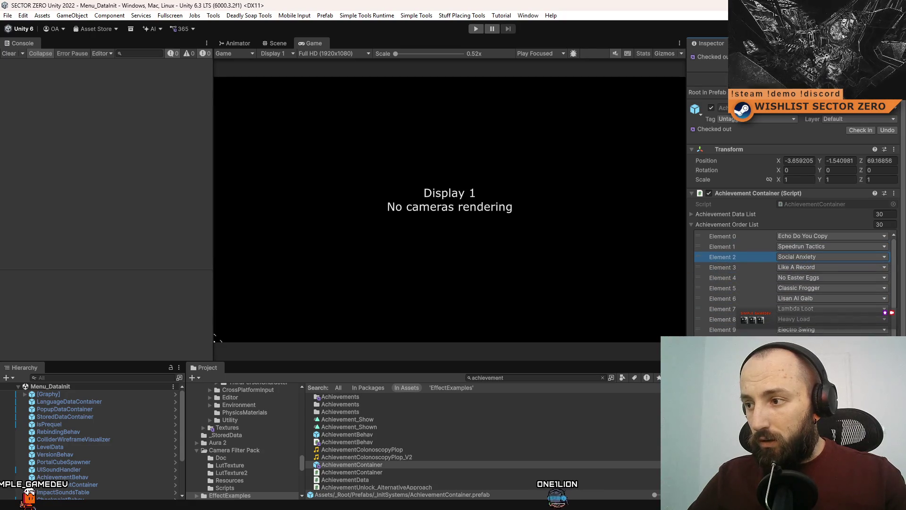
pyautogui.moveTo(703, 339); pyautogui.dragTo(708, 265)
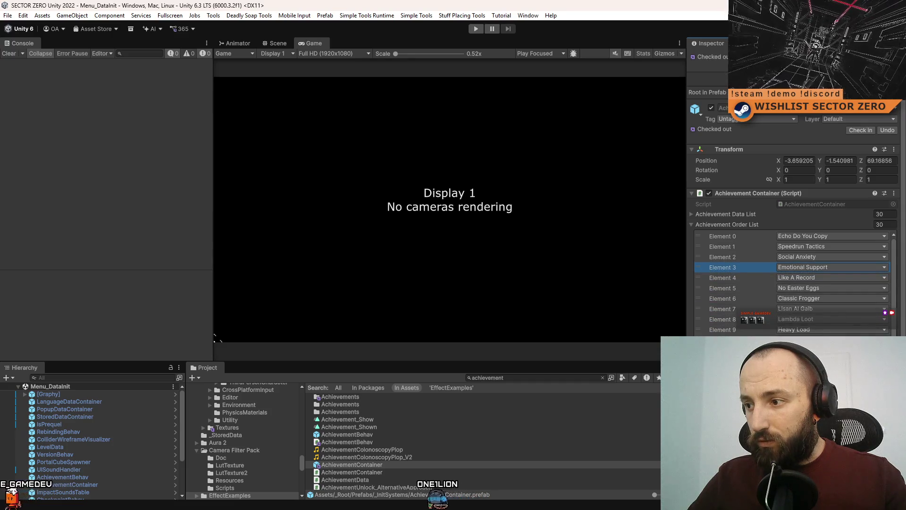
pyautogui.moveTo(703, 339)
pyautogui.mouseDown()
pyautogui.moveTo(738, 278)
pyautogui.moveTo(729, 299)
pyautogui.moveTo(729, 278)
pyautogui.mouseUp()
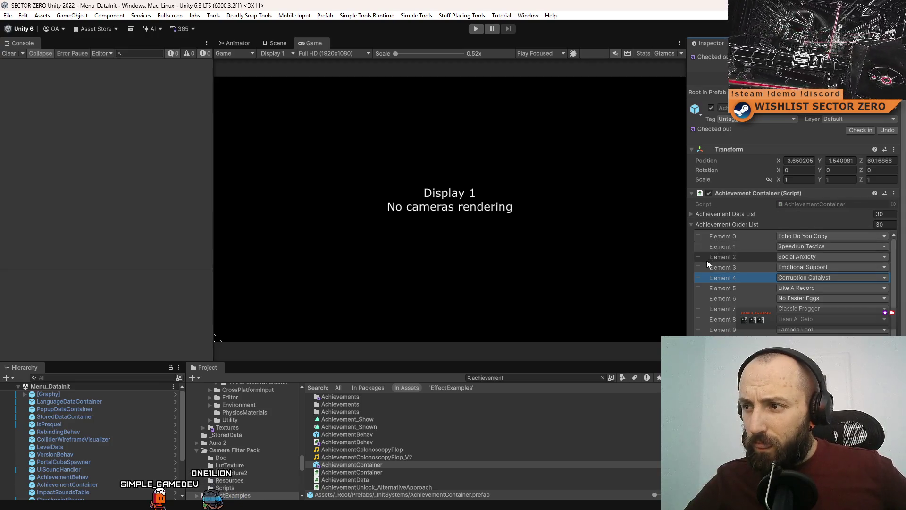
pyautogui.moveTo(701, 256); pyautogui.dragTo(707, 236)
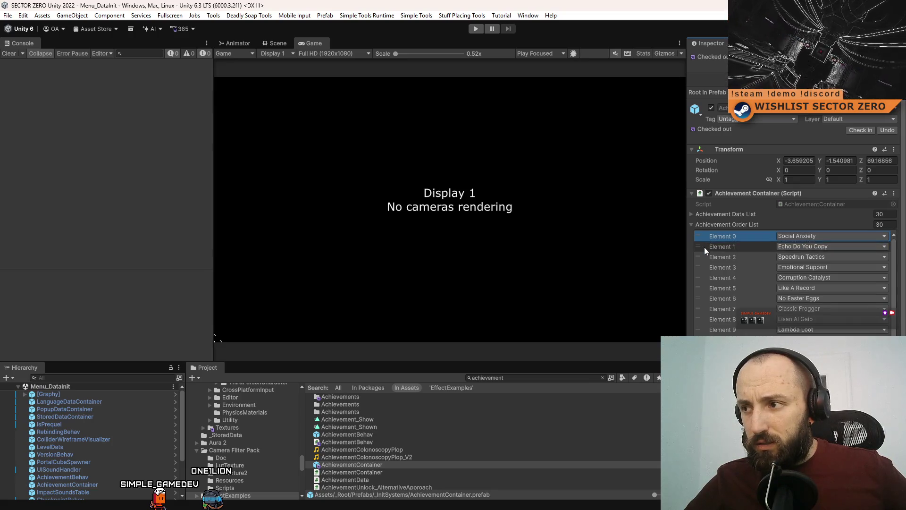
pyautogui.moveTo(701, 267); pyautogui.dragTo(706, 246)
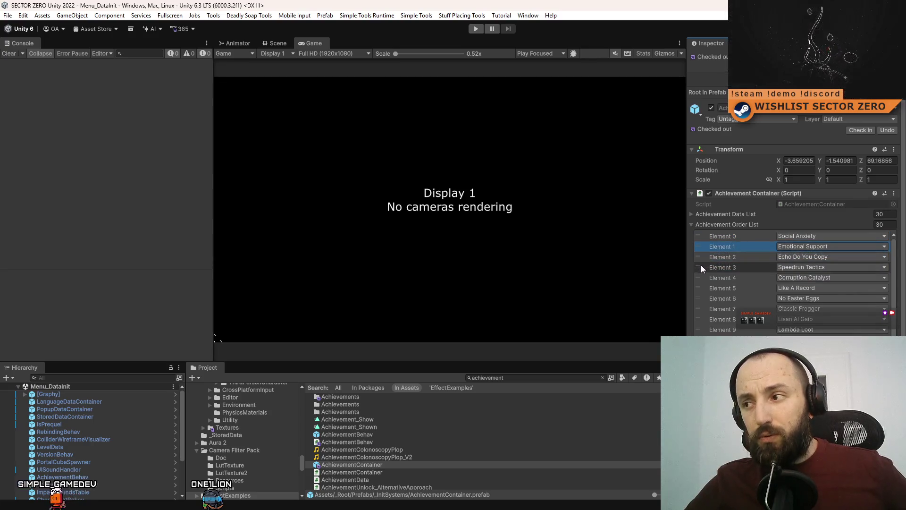
pyautogui.click(476, 29)
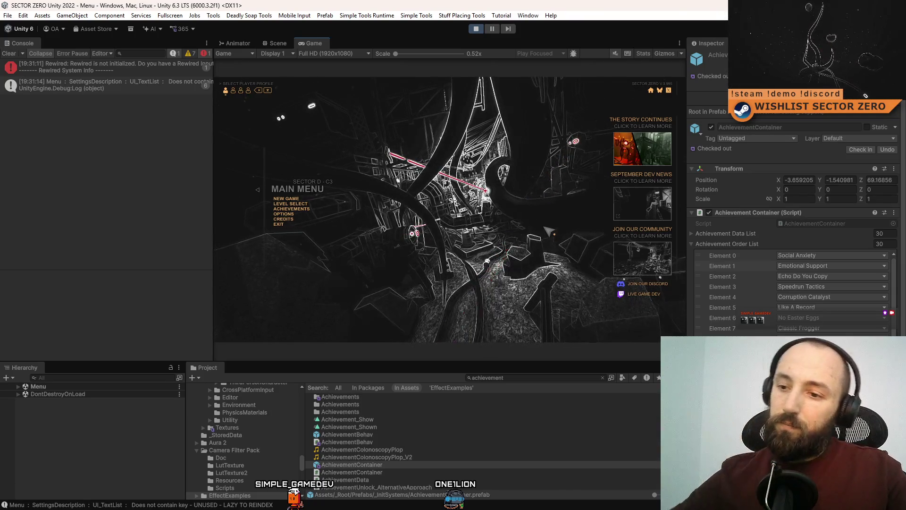
# - Check the Emotional Support and Social Anxiety order entries, then open the in-game Achievements screen
pyautogui.click(834, 266)
pyautogui.click(815, 256)
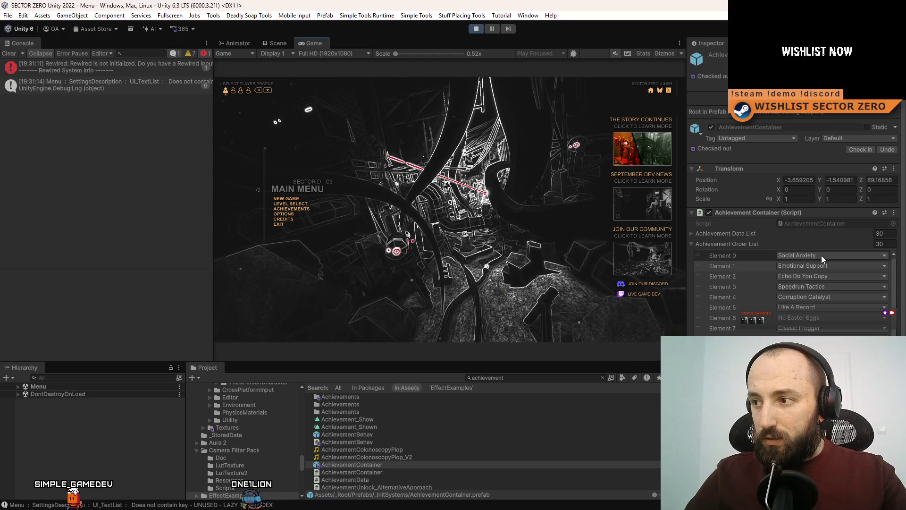
pyautogui.click(298, 211)
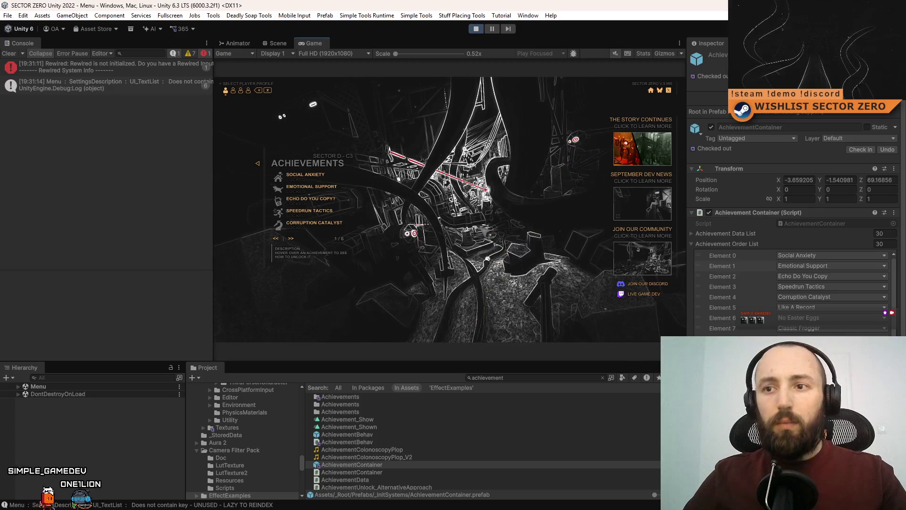
# - Show the Achievements screen fullscreen, page 1 of 6 listing Social Anxiety through Corruption Catalyst
pyautogui.press('F10')
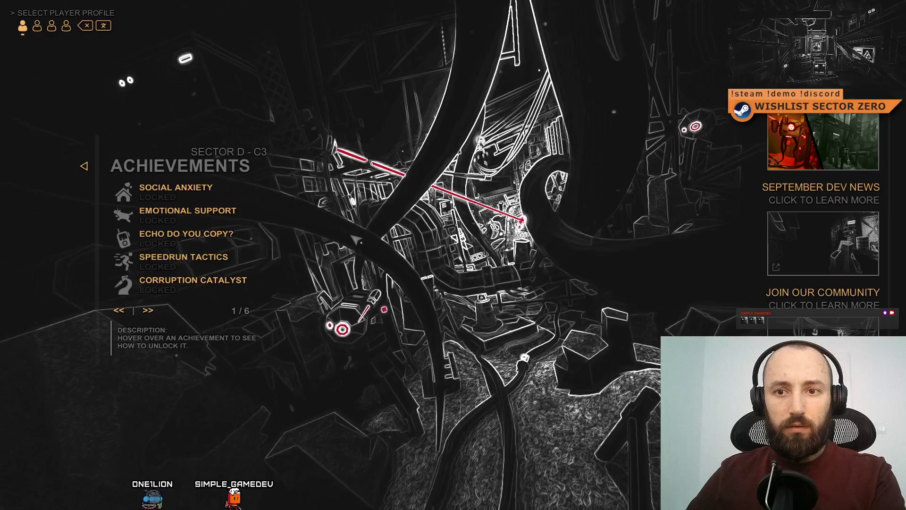
pyautogui.press('F11')
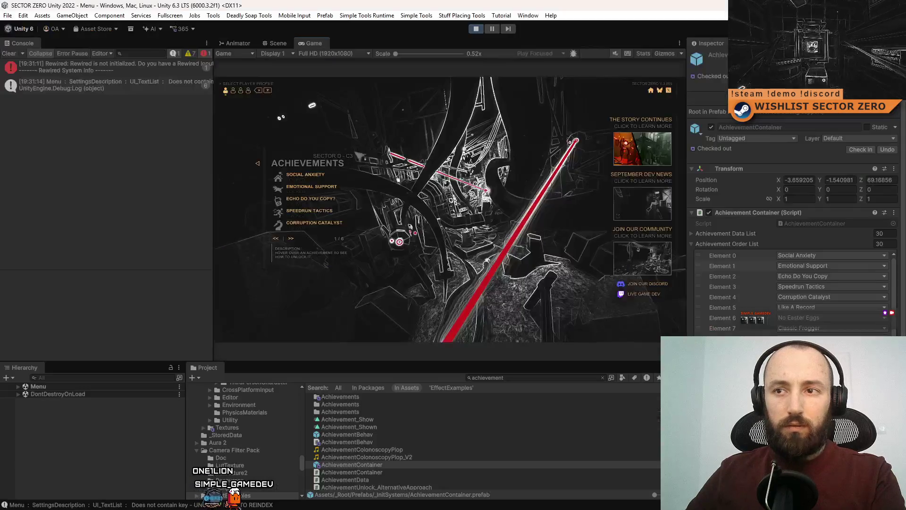
pyautogui.press('F10')
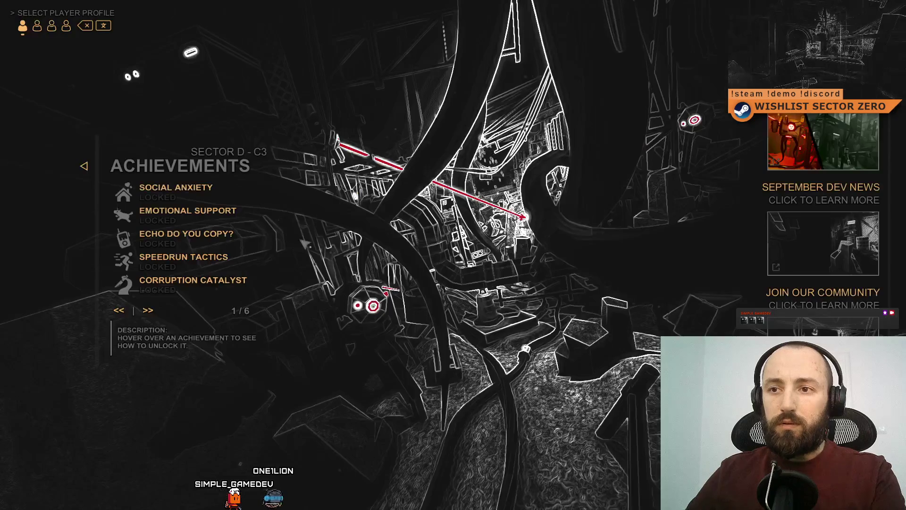
# - Flip between achievements pages 2 and 3, settling on page 3
pyautogui.click(148, 310)
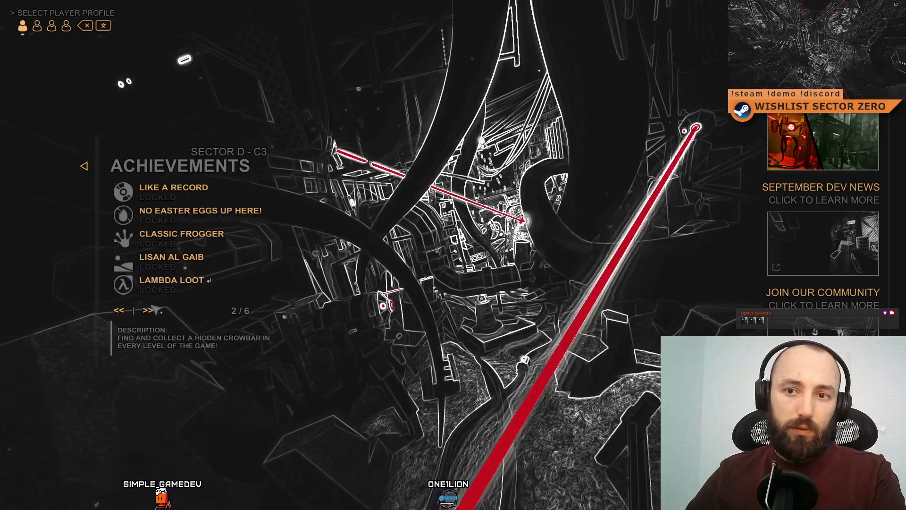
pyautogui.click(148, 310)
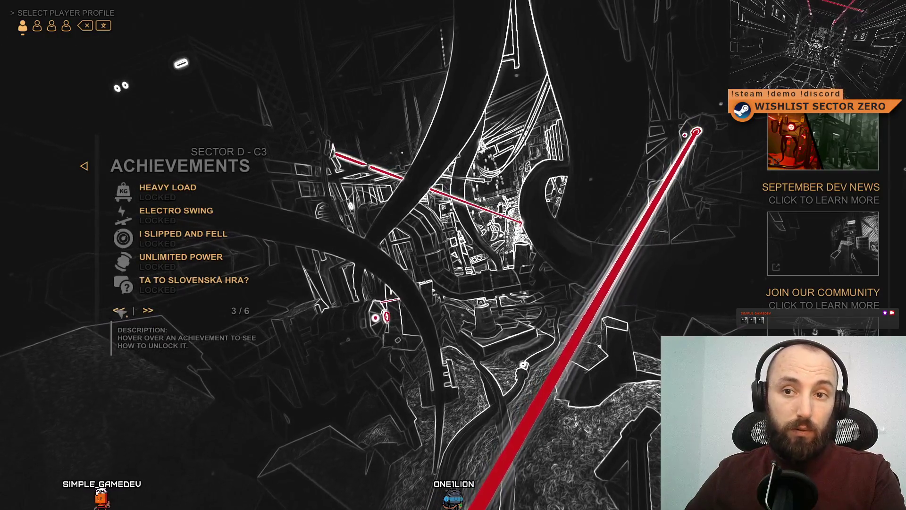
pyautogui.click(119, 310)
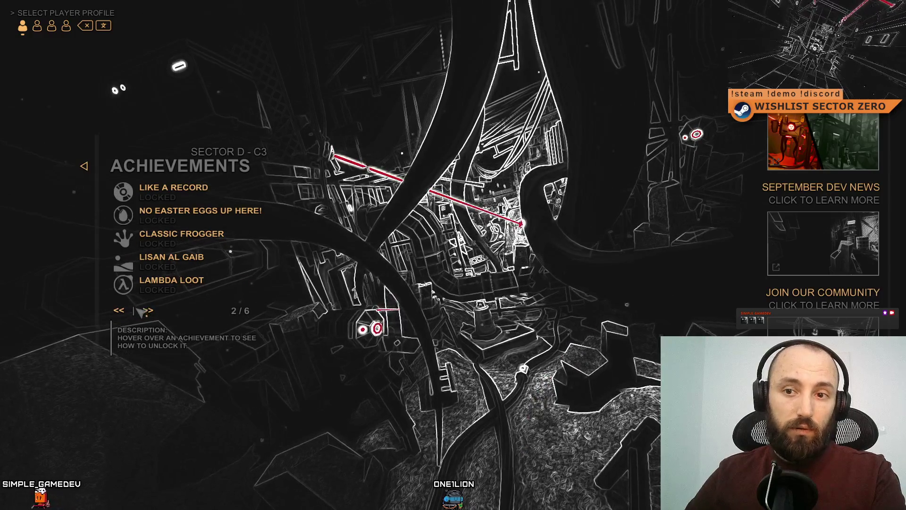
pyautogui.click(148, 310)
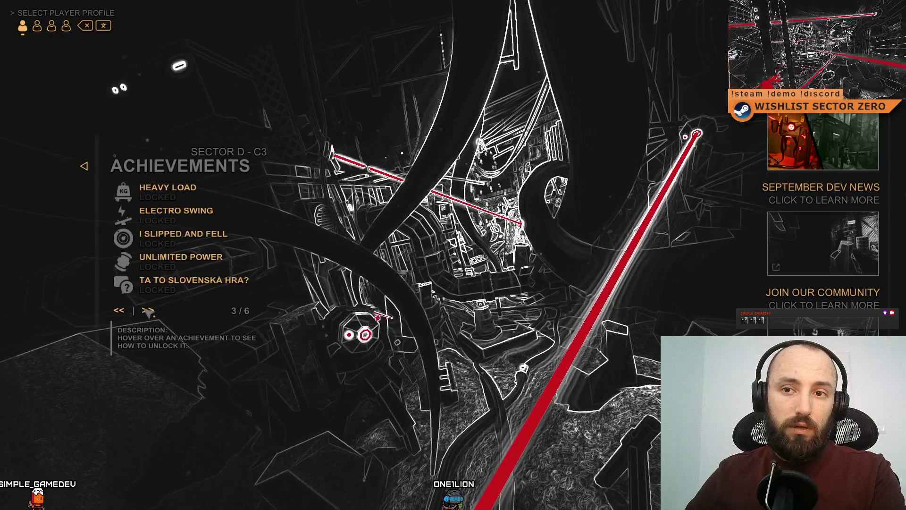
pyautogui.click(119, 310)
pyautogui.moveTo(188, 267)
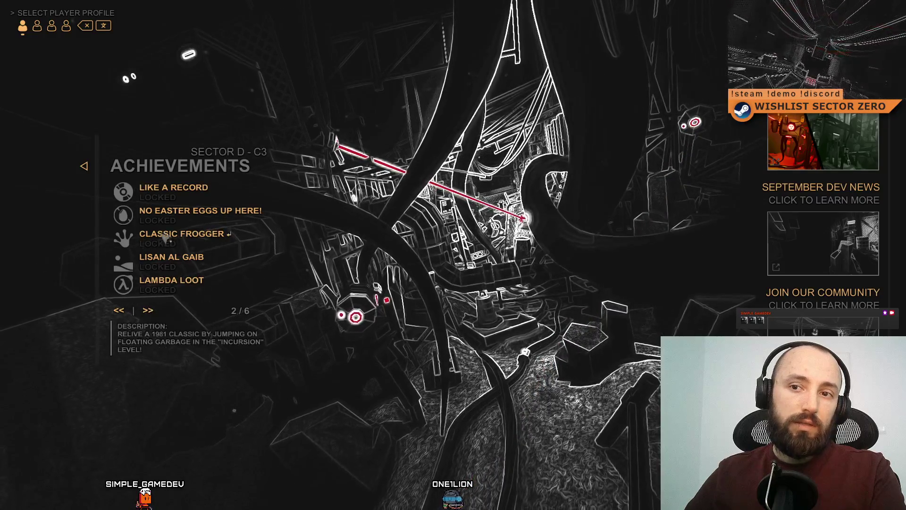
pyautogui.click(148, 311)
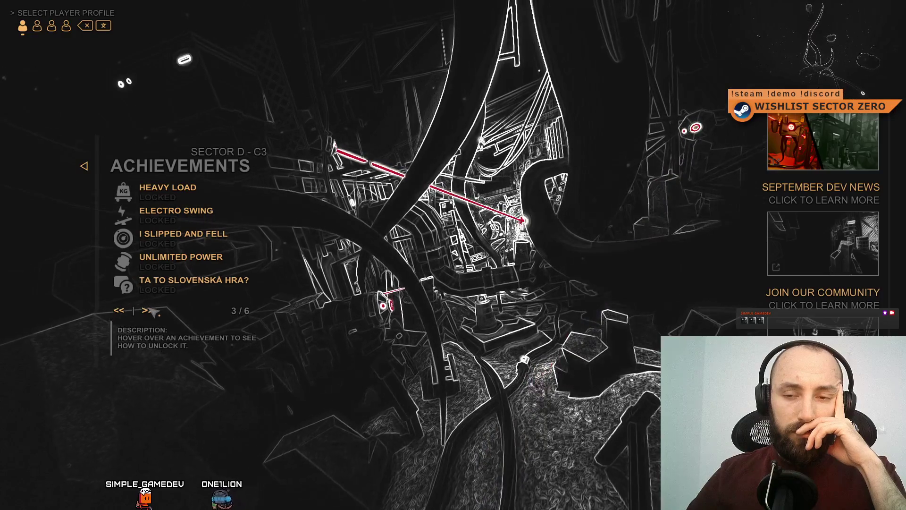
# - Advance to achievements pages 4 and 5, then step back down to page 1
pyautogui.click(151, 310)
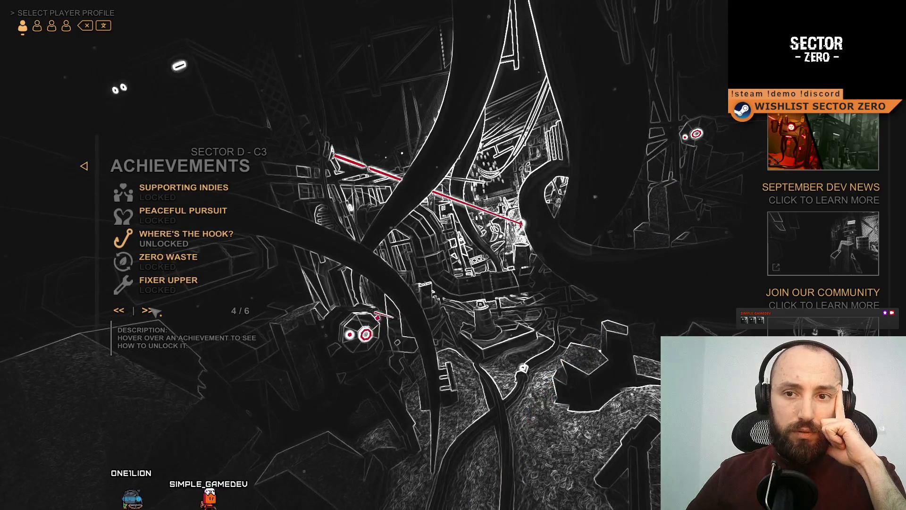
pyautogui.moveTo(183, 217)
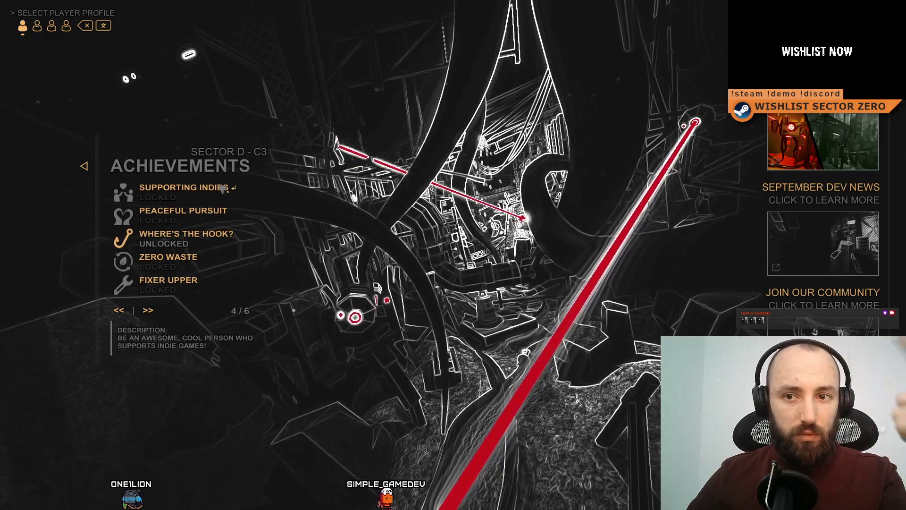
pyautogui.click(156, 312)
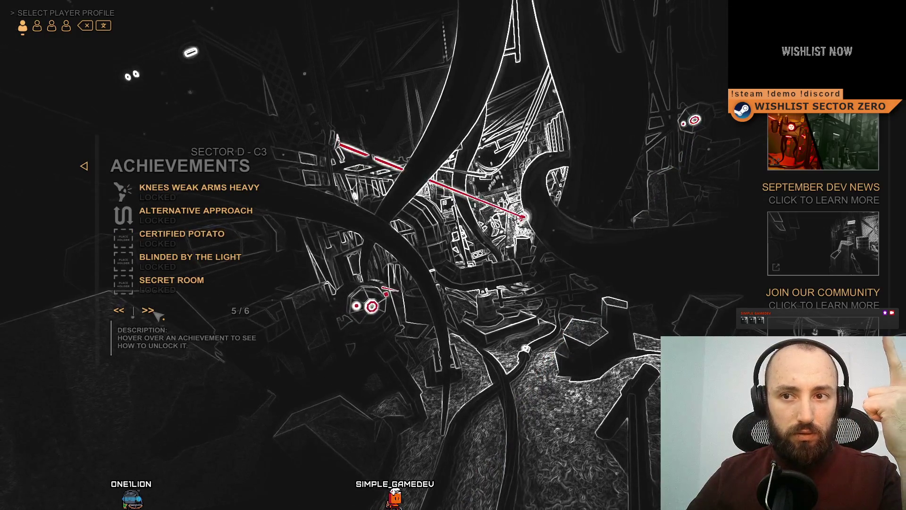
pyautogui.click(123, 312)
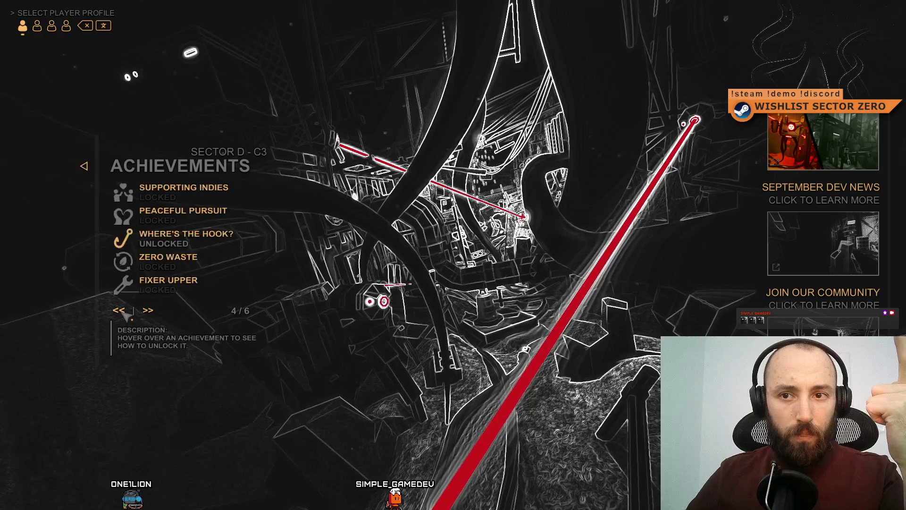
pyautogui.click(123, 313)
pyautogui.click(124, 312)
pyautogui.click(124, 313)
# - Step forward to achievements page 4 again, then return to page 1
pyautogui.click(153, 311)
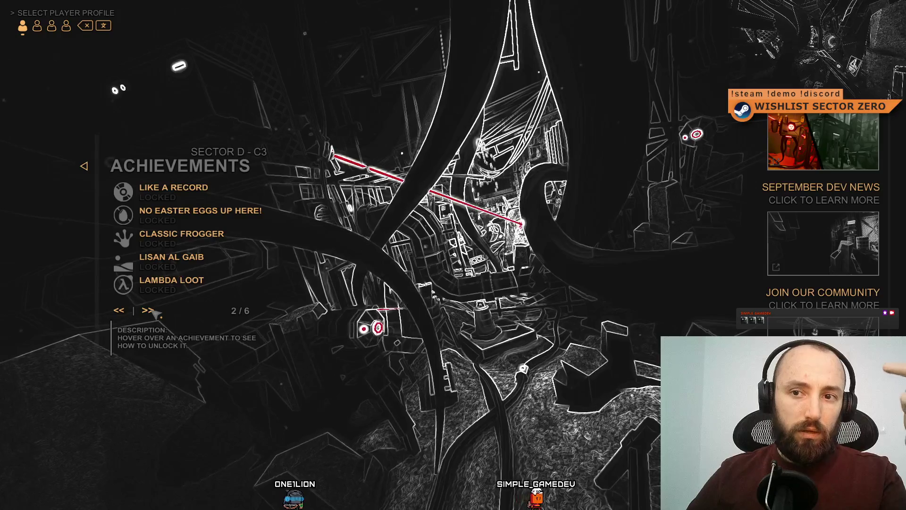
pyautogui.click(154, 312)
pyautogui.click(153, 311)
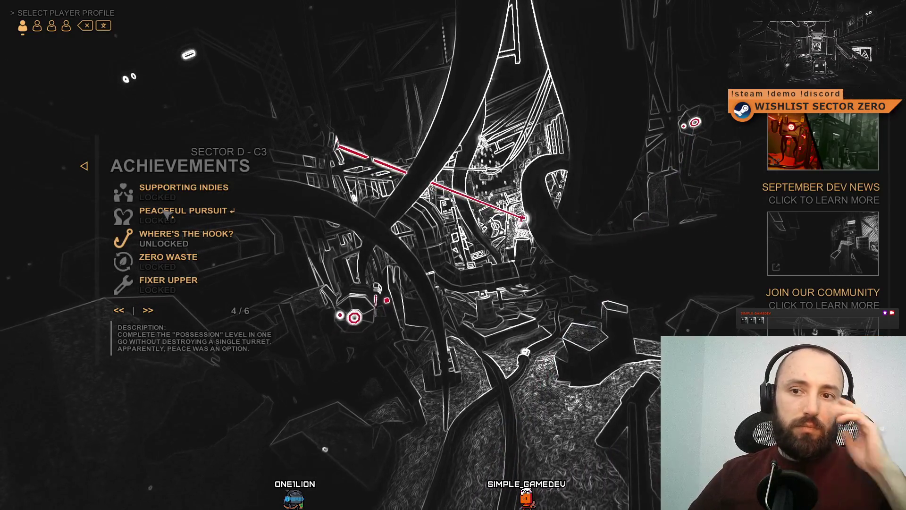
pyautogui.click(126, 314)
pyautogui.click(125, 314)
pyautogui.click(125, 313)
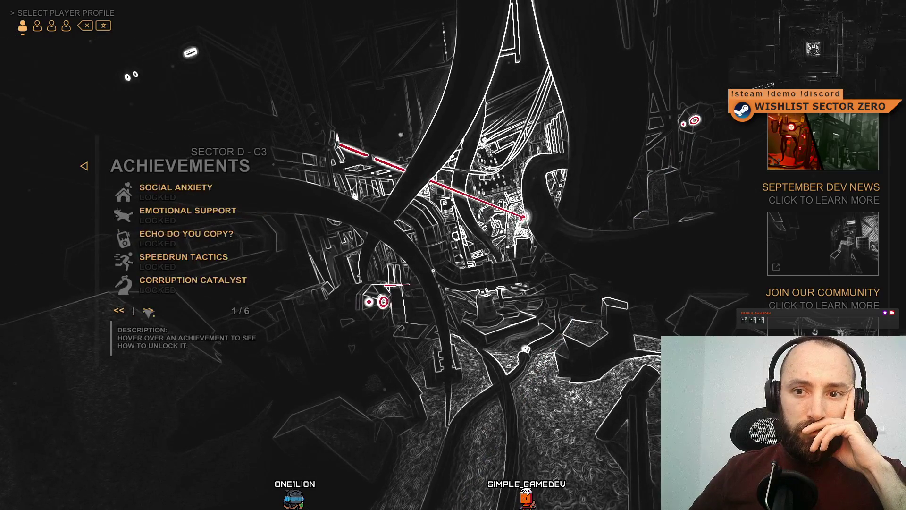
# - Recheck achievements pages 1 through 4, ending on page 4
pyautogui.click(149, 310)
pyautogui.click(149, 310)
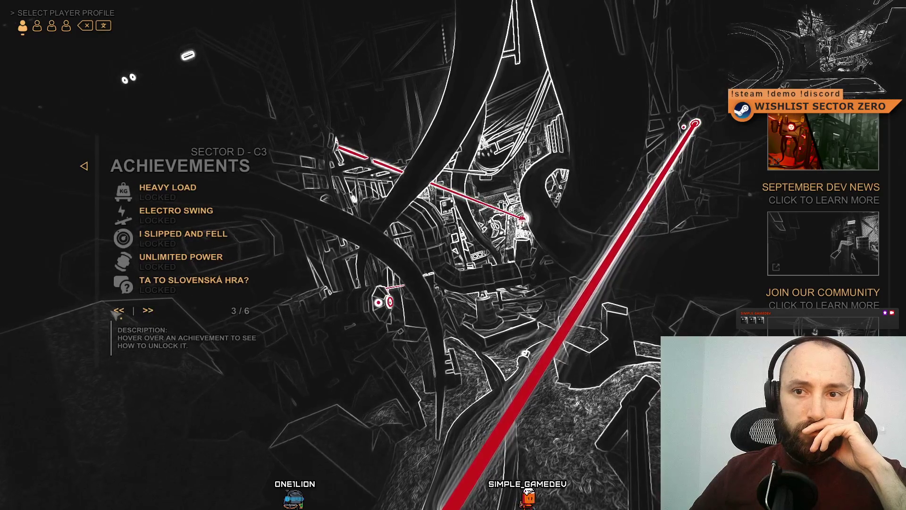
pyautogui.click(118, 312)
pyautogui.click(118, 313)
pyautogui.click(147, 312)
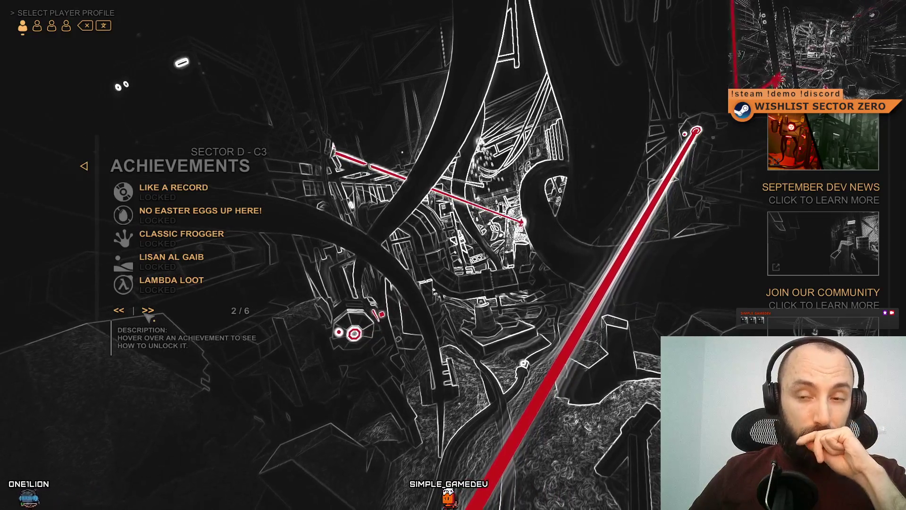
pyautogui.click(147, 313)
pyautogui.click(146, 312)
pyautogui.click(122, 311)
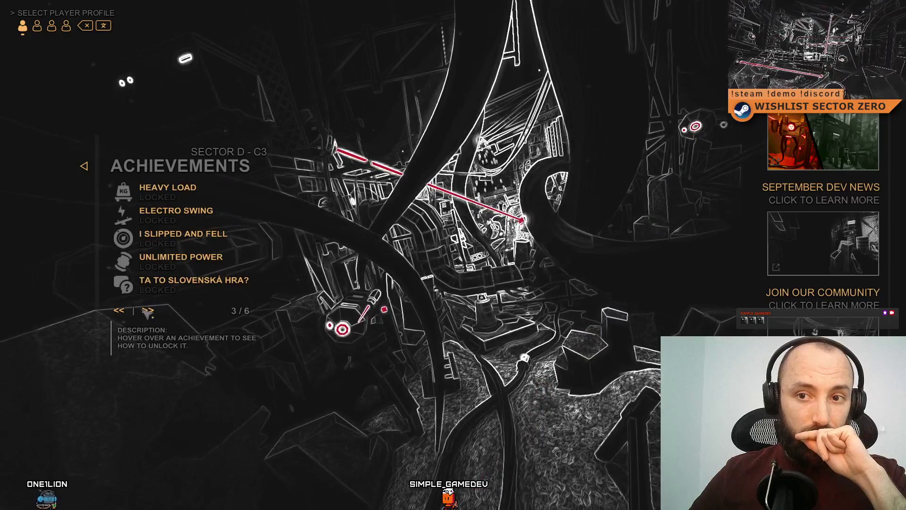
pyautogui.click(147, 311)
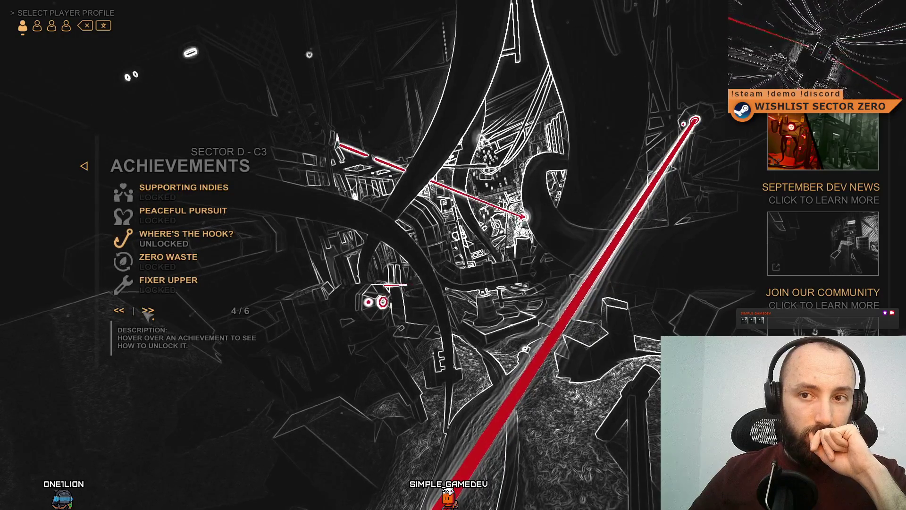
# - Check pages 5 and 6 of 6, reading an entry's description, then return to page 4
pyautogui.click(147, 311)
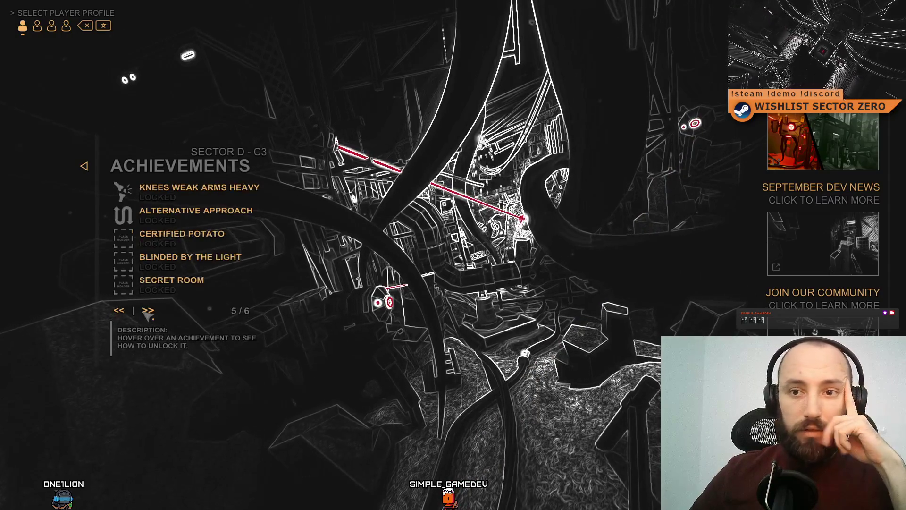
pyautogui.click(148, 311)
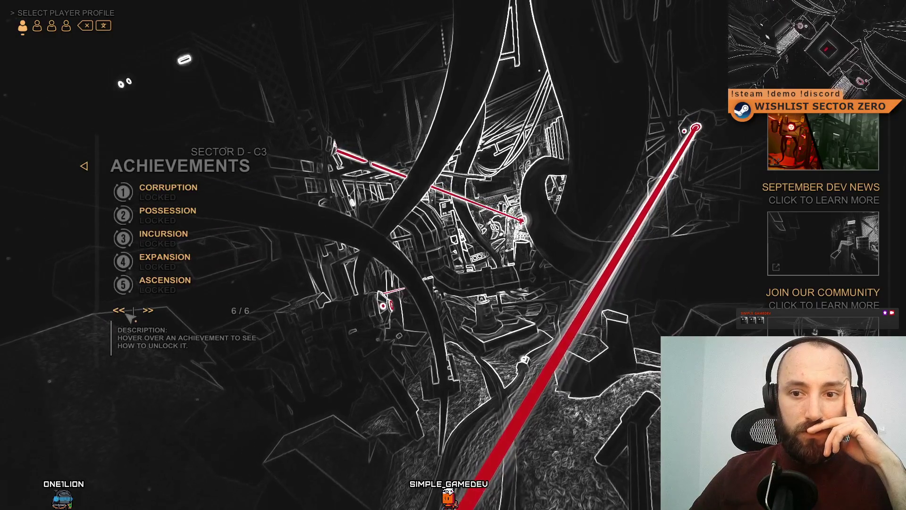
pyautogui.click(127, 313)
pyautogui.click(149, 313)
pyautogui.click(124, 314)
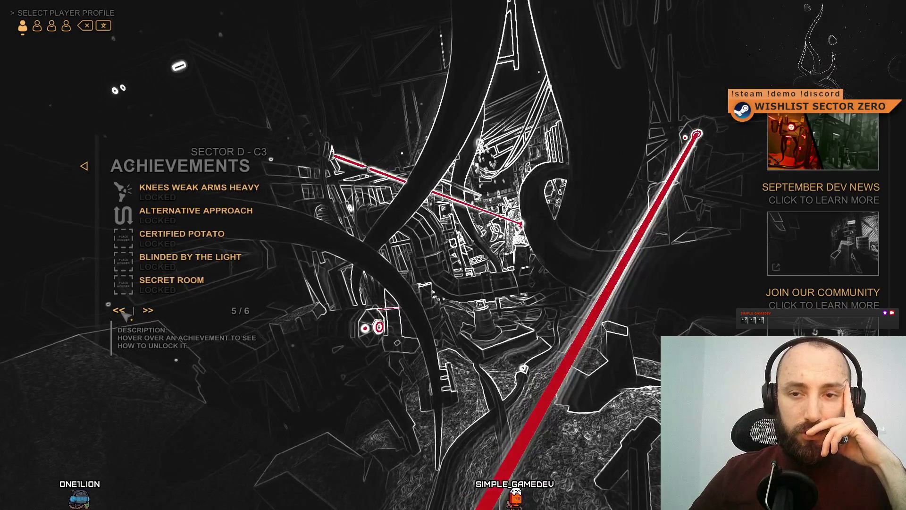
pyautogui.moveTo(117, 215)
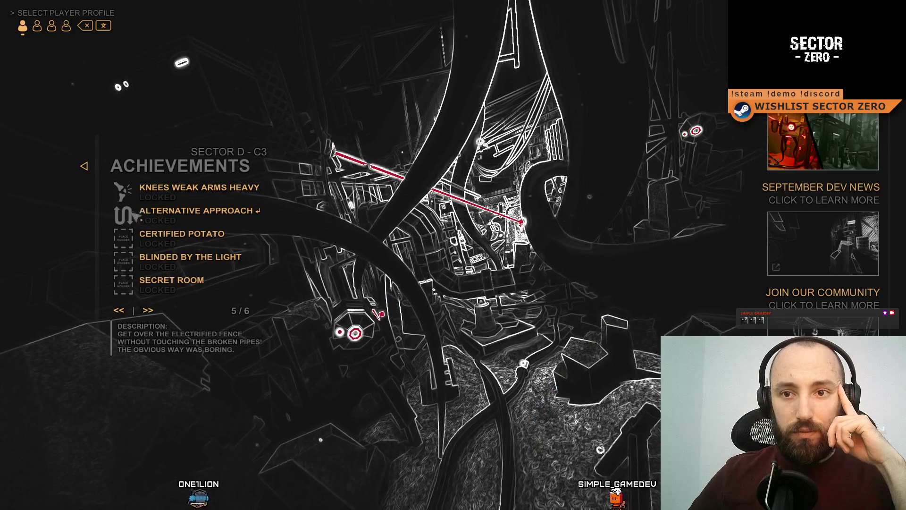
pyautogui.click(120, 314)
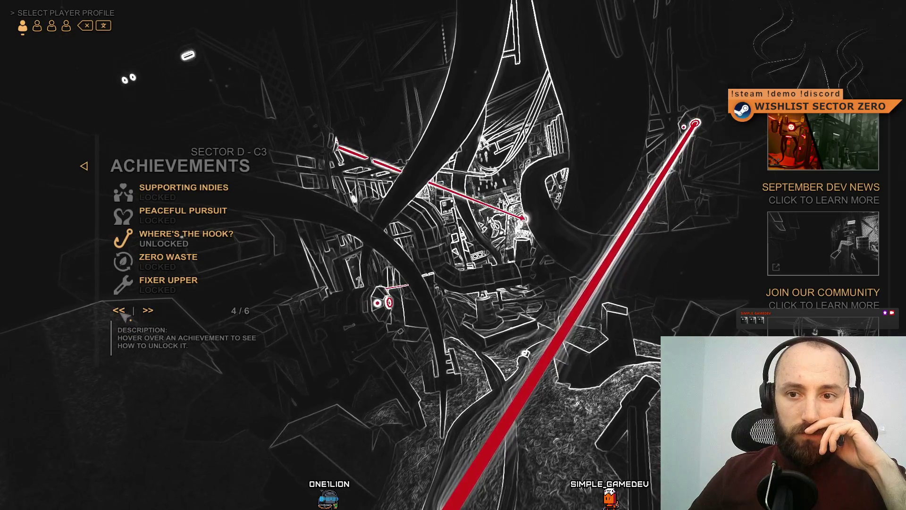
# - Return to page 1, step forward to page 5, then exit fullscreen and stop play mode
pyautogui.click(121, 312)
pyautogui.click(122, 312)
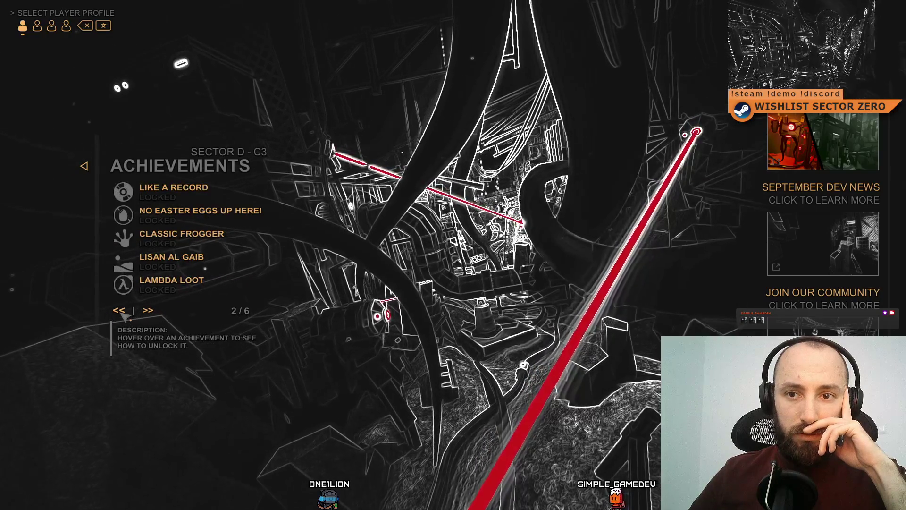
pyautogui.click(121, 313)
pyautogui.click(149, 312)
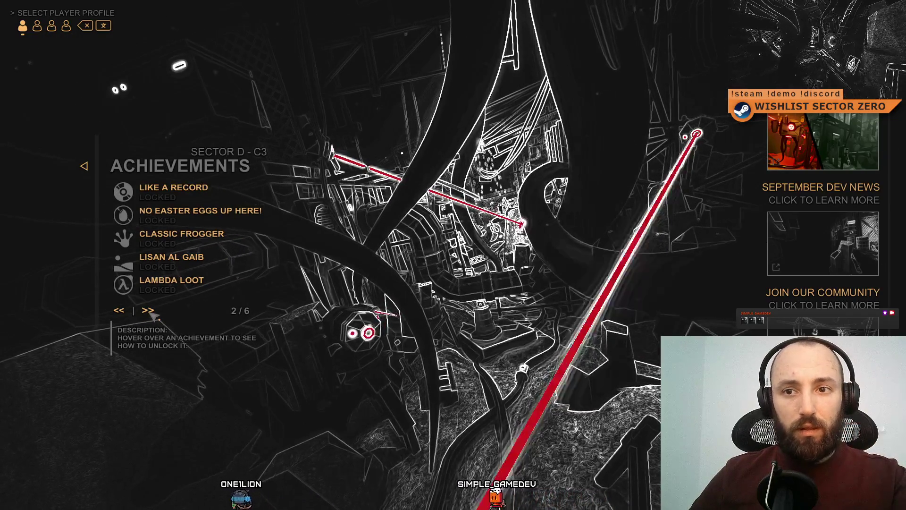
pyautogui.click(149, 311)
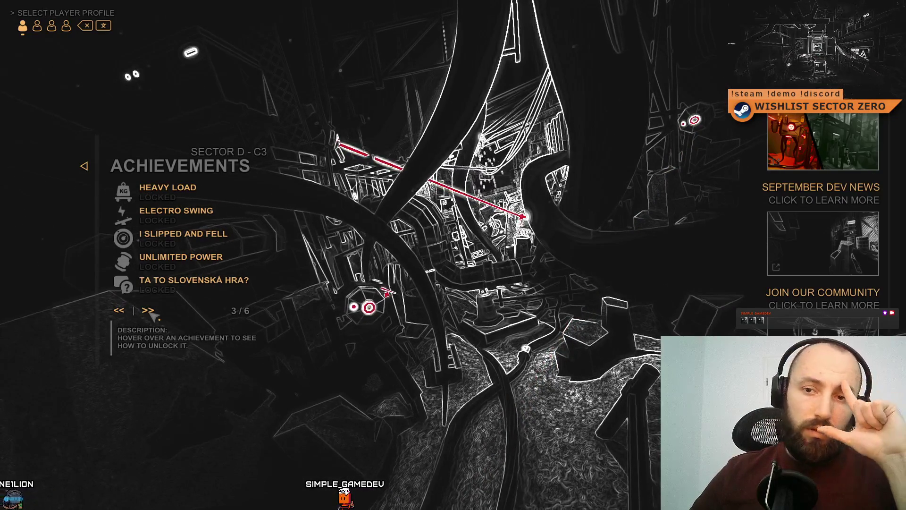
pyautogui.moveTo(132, 266)
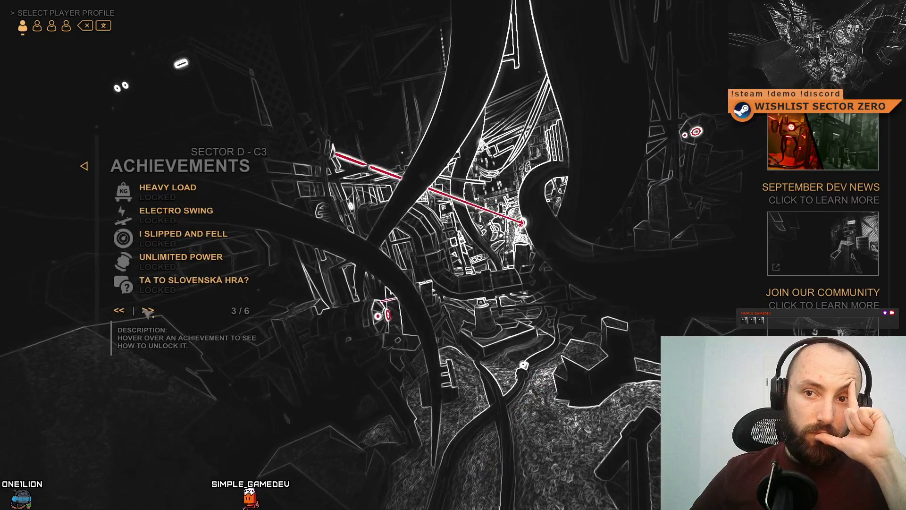
pyautogui.click(147, 312)
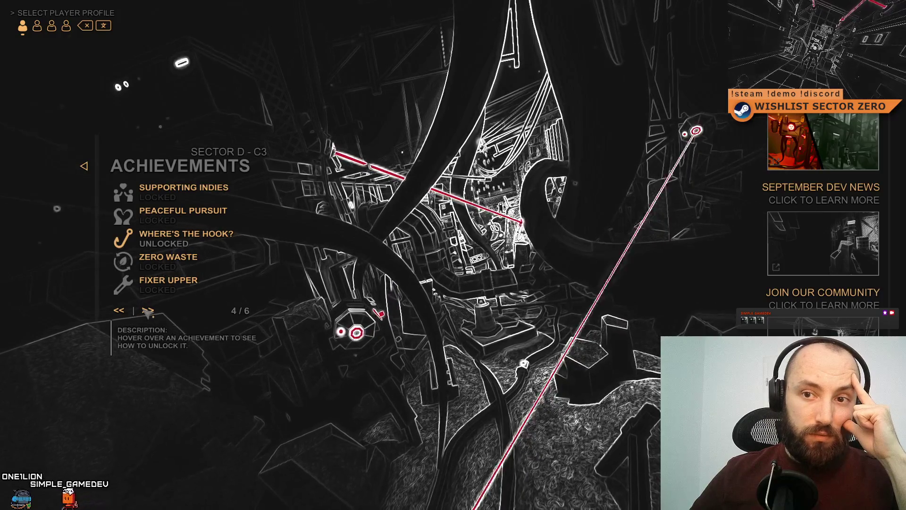
pyautogui.click(147, 311)
pyautogui.press('F11')
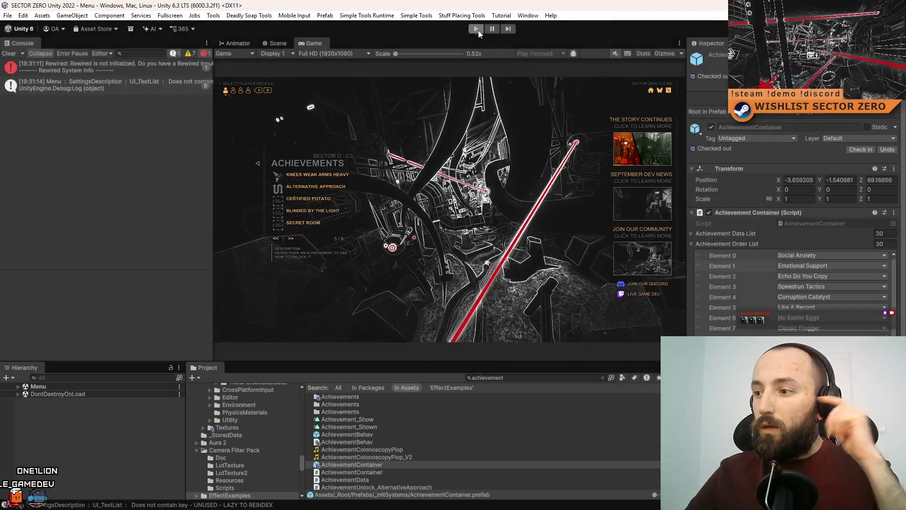
pyautogui.click(476, 30)
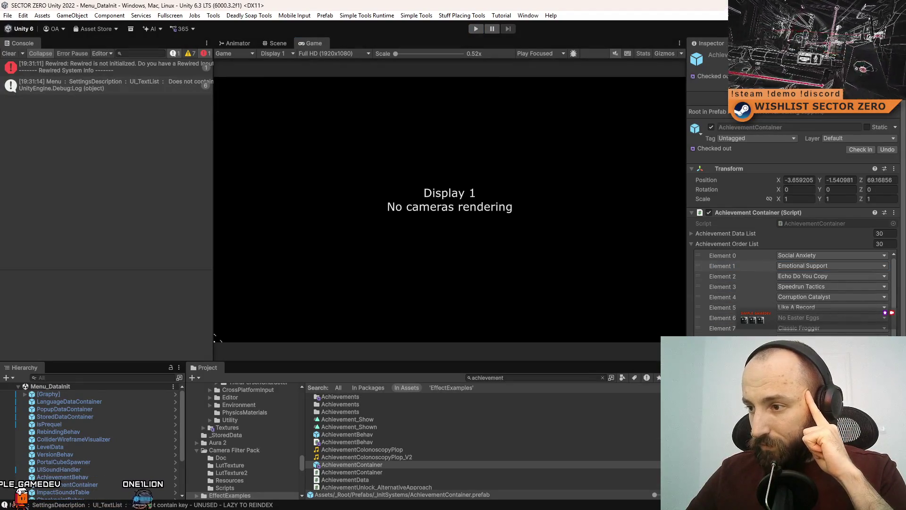
# - Drag Element 16 Peaceful Pursuit higher in the list, run the game, and open Achievements
pyautogui.moveTo(729, 421)
pyautogui.mouseDown()
pyautogui.moveTo(729, 264)
pyautogui.moveTo(729, 338)
pyautogui.mouseUp()
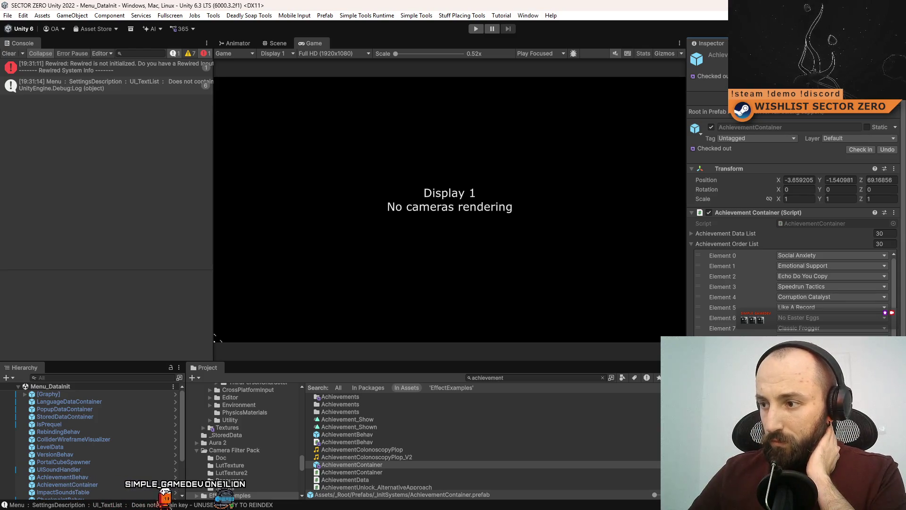
pyautogui.click(480, 28)
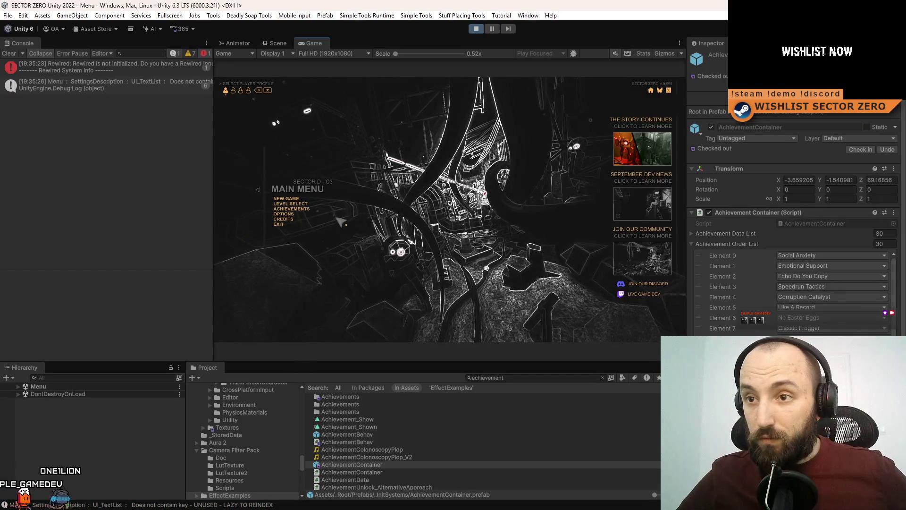
pyautogui.click(306, 212)
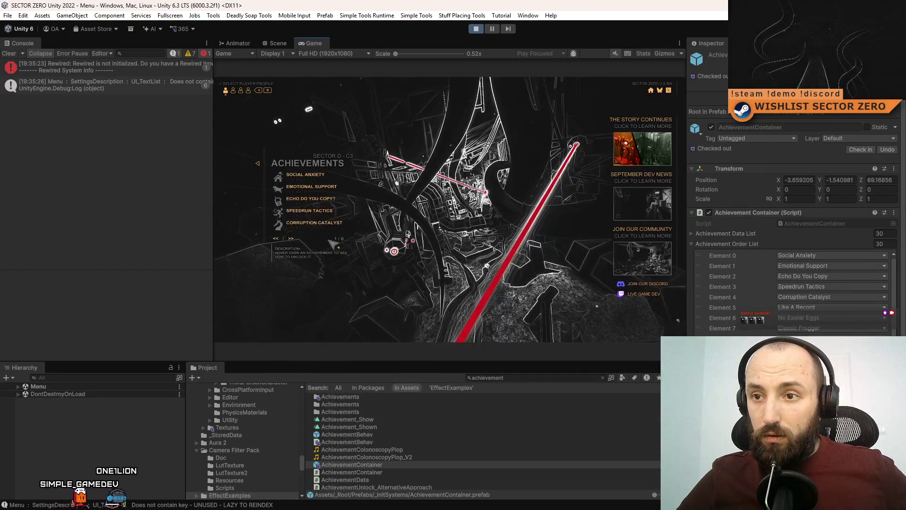
# - Go to achievements page 2 and toggle the Game view back into fullscreen
pyautogui.click(291, 239)
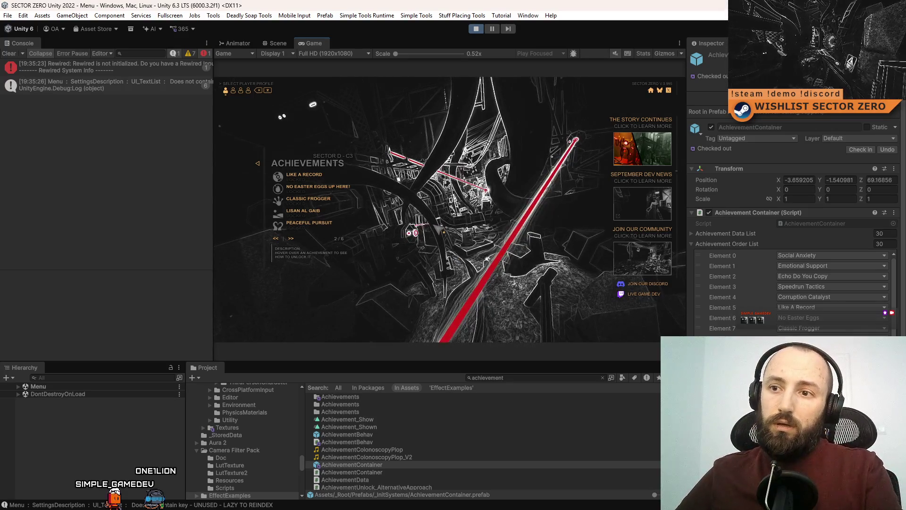
pyautogui.press('F11')
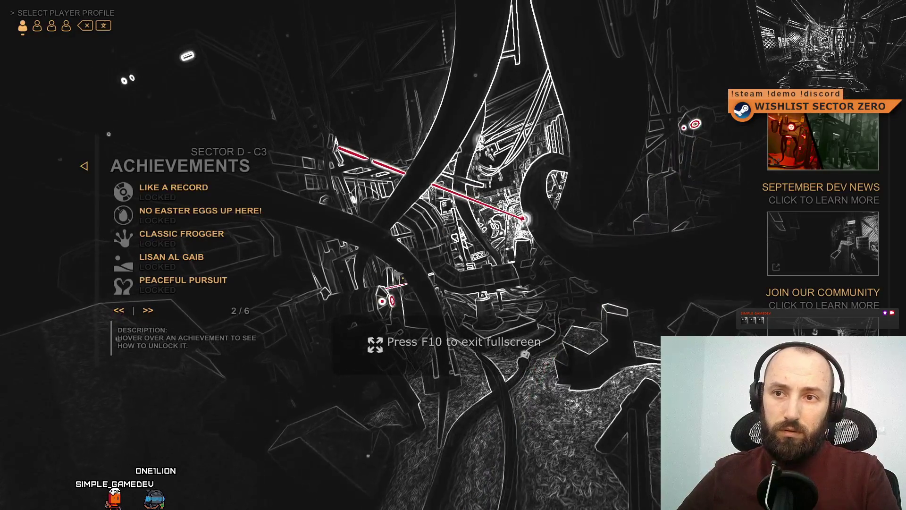
pyautogui.press('F10')
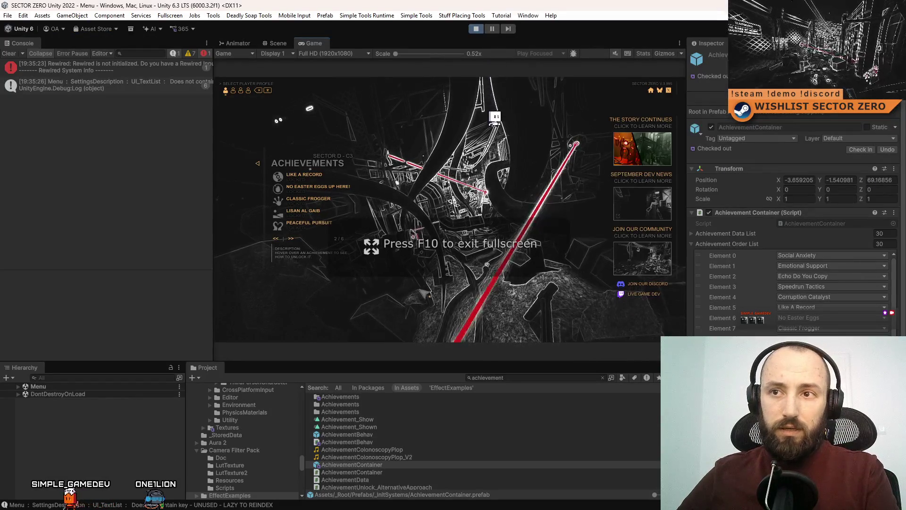
pyautogui.press('F11')
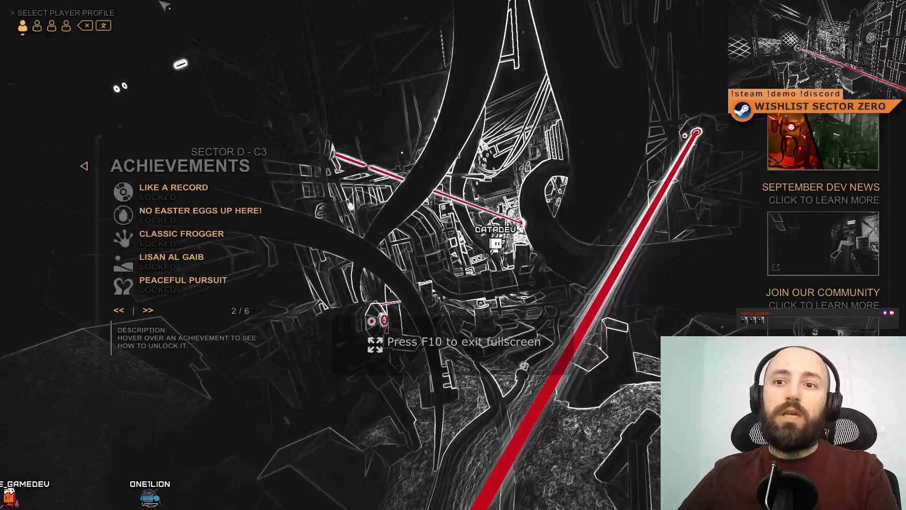
pyautogui.press('F10')
pyautogui.press('F11')
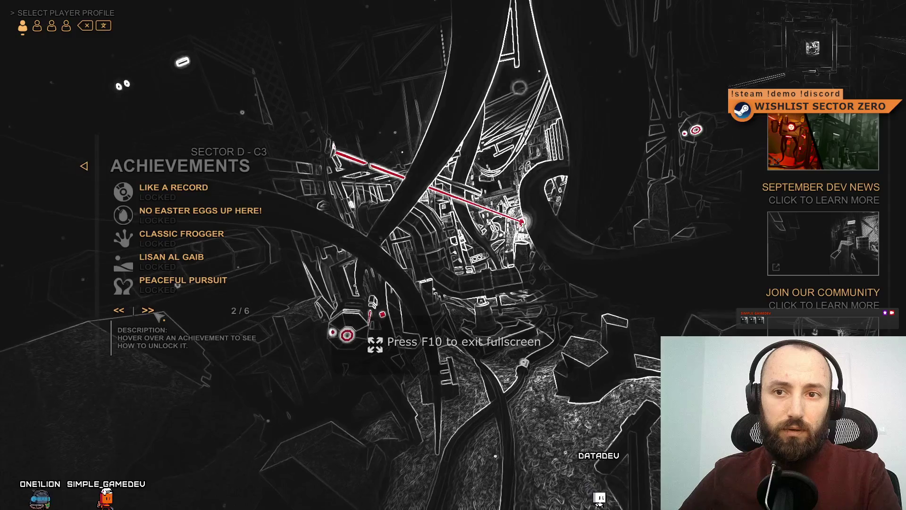
# - Page through achievements pages 3 to 6 and back to 2, then exit fullscreen and stop
pyautogui.click(155, 313)
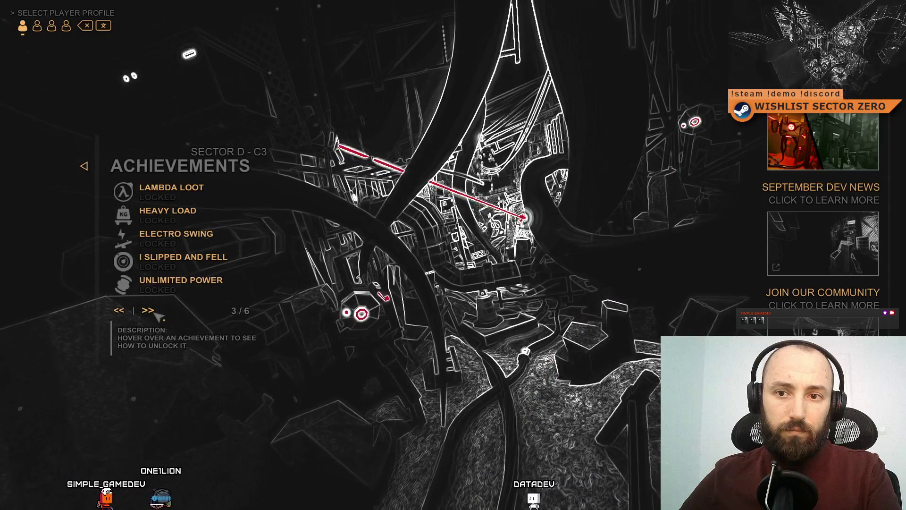
pyautogui.click(122, 313)
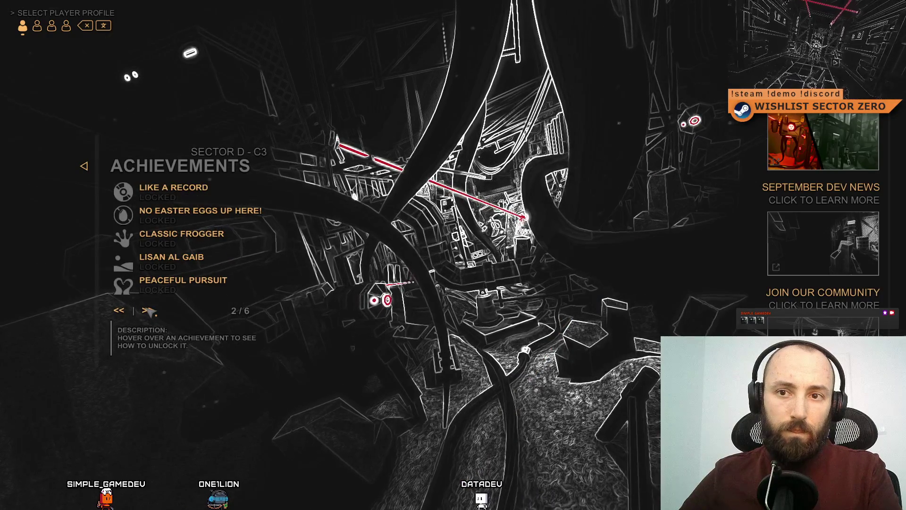
pyautogui.click(148, 310)
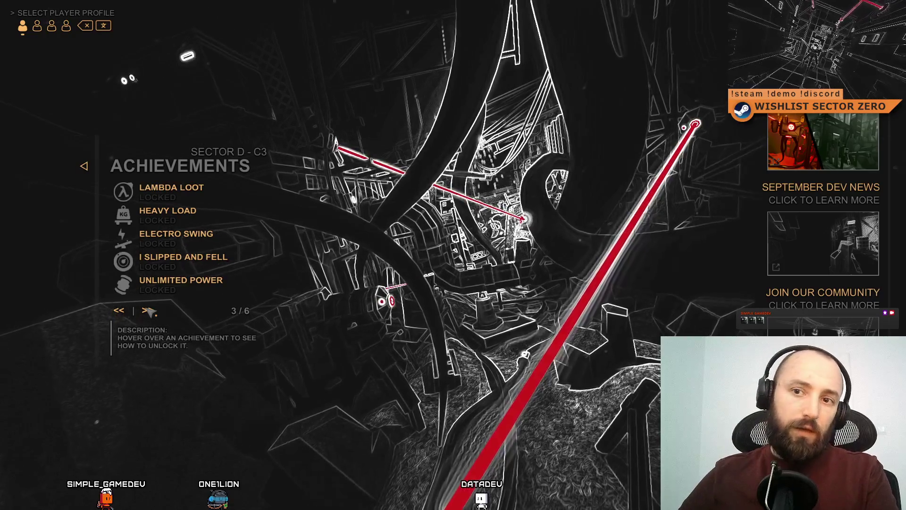
pyautogui.moveTo(195, 226)
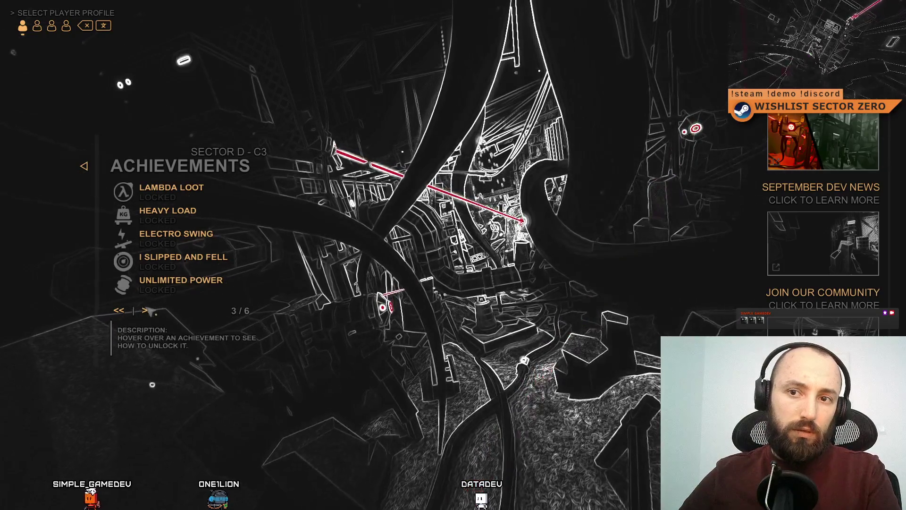
pyautogui.click(149, 310)
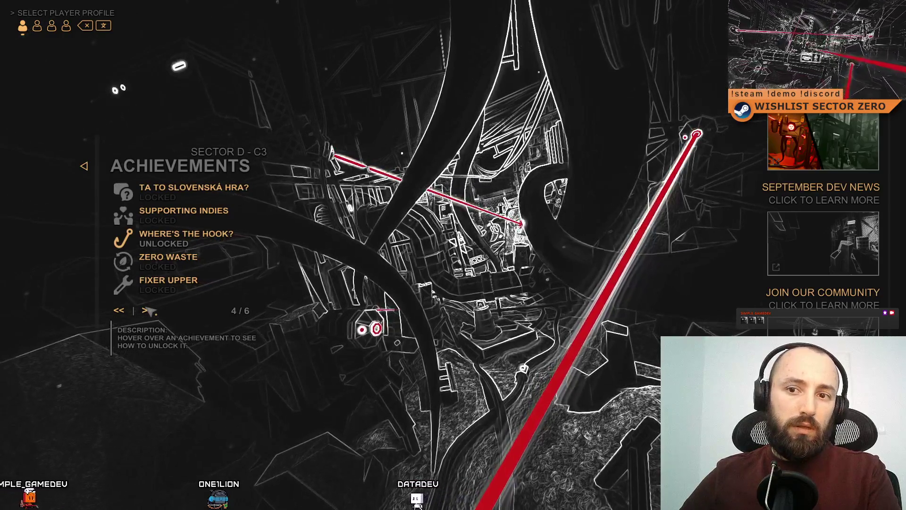
pyautogui.click(149, 311)
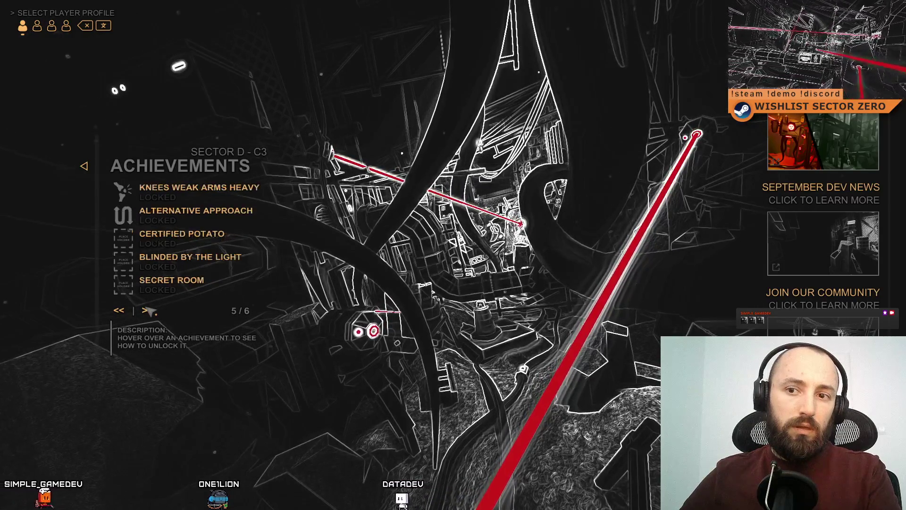
pyautogui.click(148, 310)
pyautogui.click(122, 312)
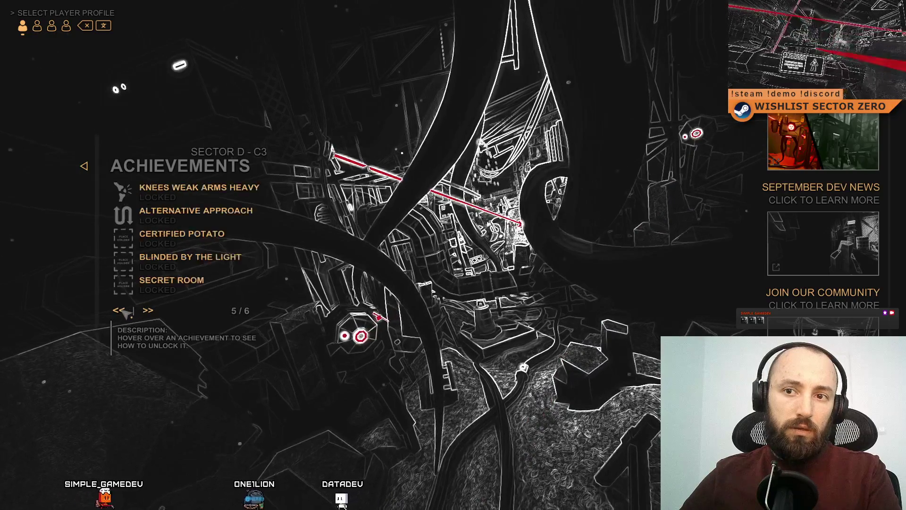
pyautogui.click(122, 311)
pyautogui.click(122, 311)
pyautogui.click(122, 312)
pyautogui.press('F11')
pyautogui.click(475, 29)
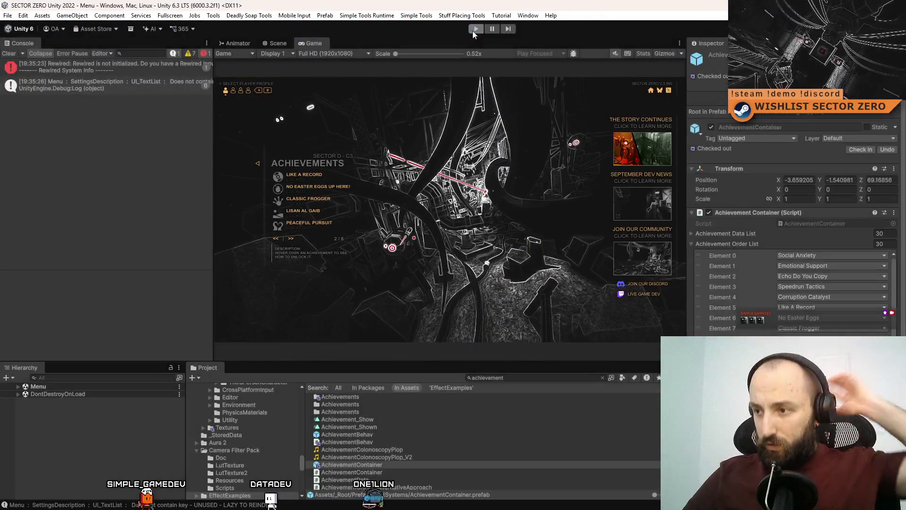
# - Move Heavy Load, Alternative Approach, Fixer Upper after Like A Record, and Peaceful Pursuit to Element 9, then Play
pyautogui.scroll(-10, 793, 283)
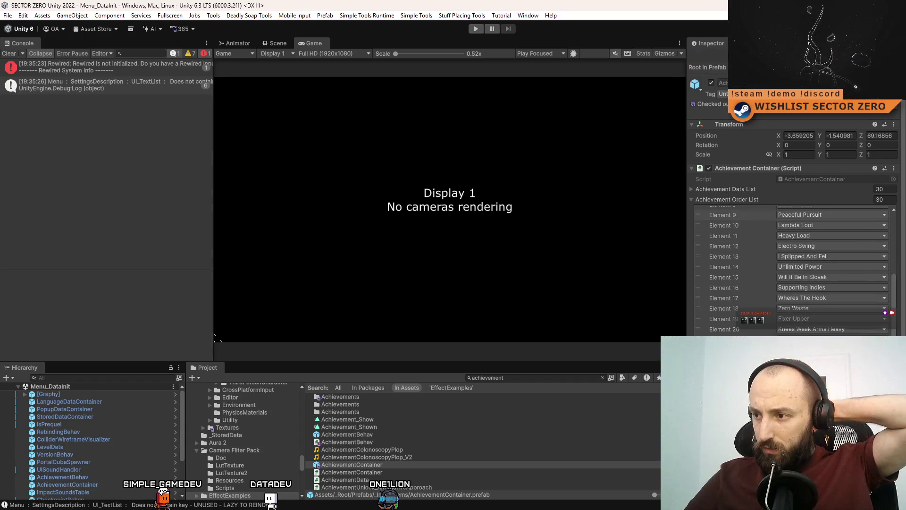
pyautogui.scroll(2, 819, 323)
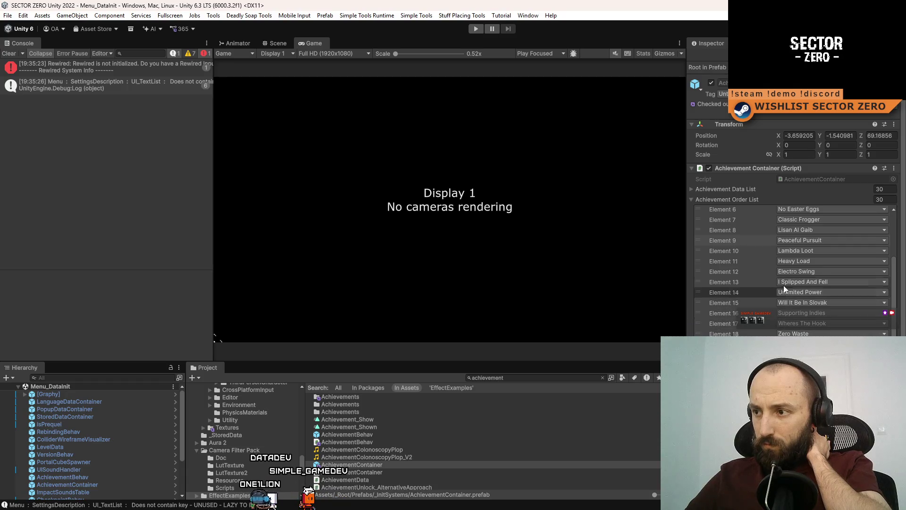
pyautogui.moveTo(699, 261)
pyautogui.mouseDown()
pyautogui.moveTo(716, 202)
pyautogui.moveTo(719, 259)
pyautogui.moveTo(703, 297)
pyautogui.moveTo(718, 336)
pyautogui.mouseUp()
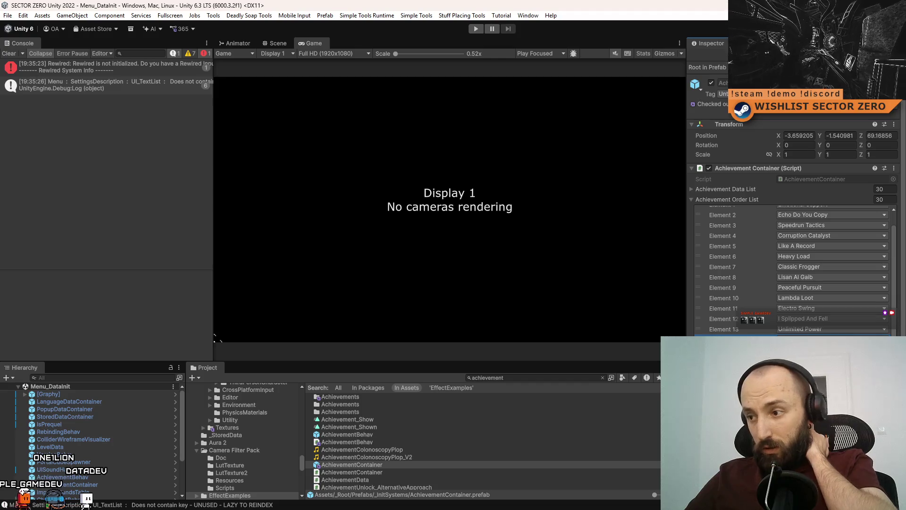
pyautogui.moveTo(718, 412)
pyautogui.mouseDown()
pyautogui.moveTo(717, 298)
pyautogui.moveTo(710, 299)
pyautogui.moveTo(724, 277)
pyautogui.moveTo(739, 287)
pyautogui.moveTo(698, 285)
pyautogui.mouseUp()
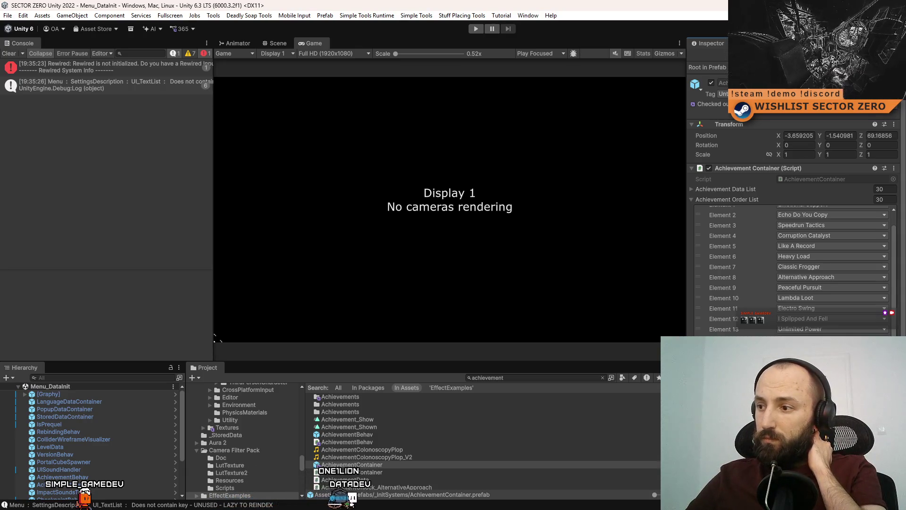
pyautogui.moveTo(745, 402)
pyautogui.mouseDown()
pyautogui.moveTo(749, 256)
pyautogui.moveTo(799, 258)
pyautogui.mouseUp()
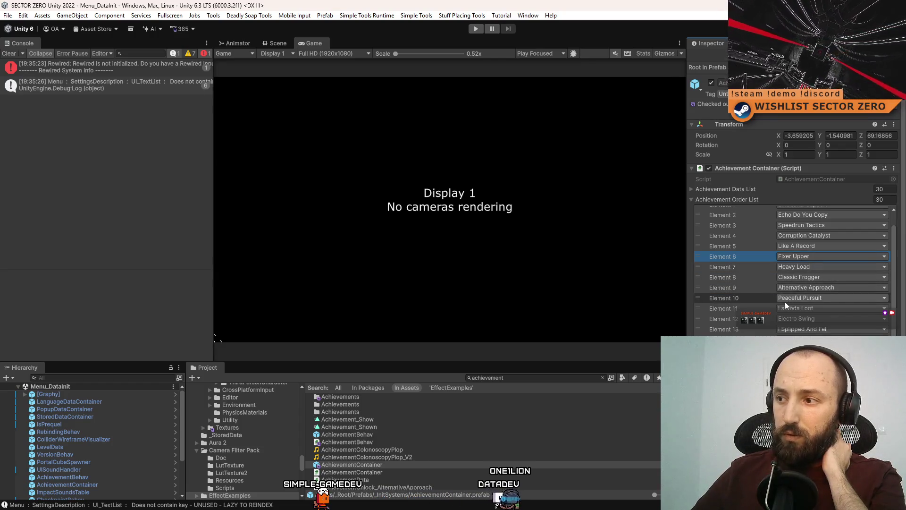
pyautogui.moveTo(702, 299); pyautogui.dragTo(702, 289)
pyautogui.click(477, 30)
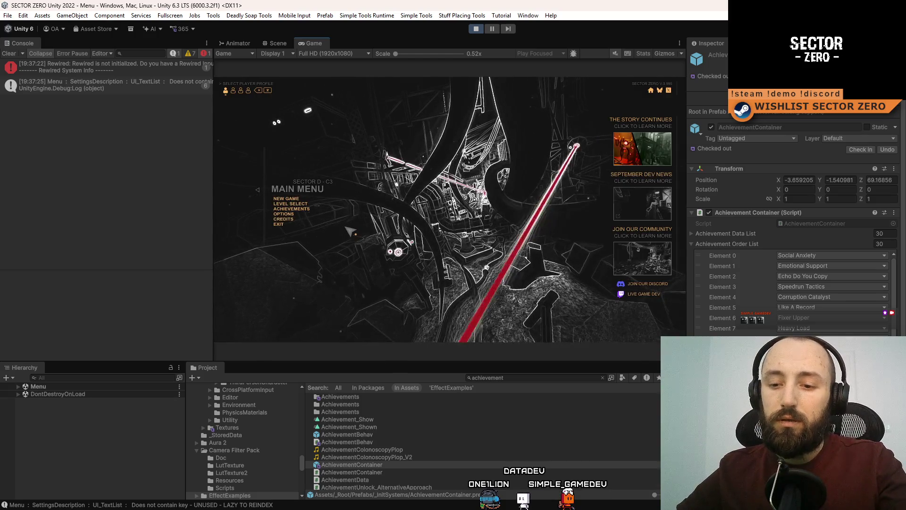
# - Show the game fullscreen, open Achievements, and compare pages 1 and 2
pyautogui.press('F10')
pyautogui.click(148, 253)
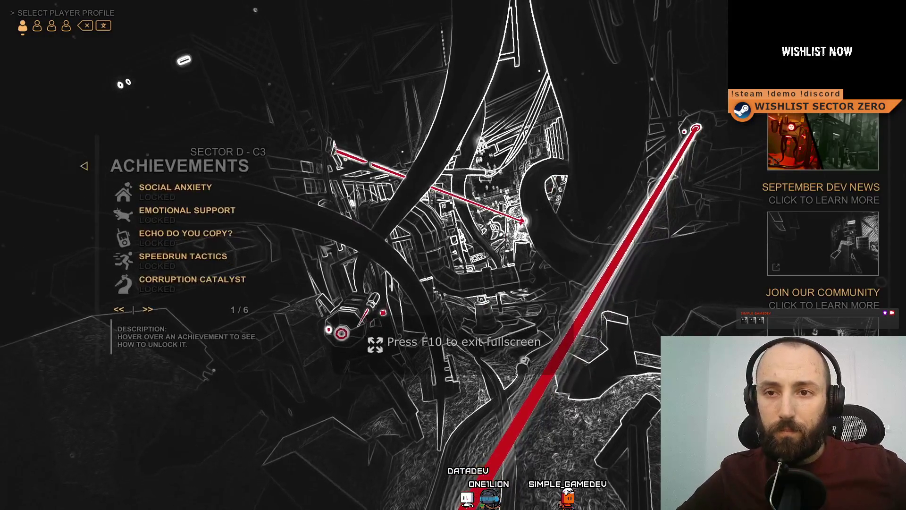
pyautogui.click(148, 311)
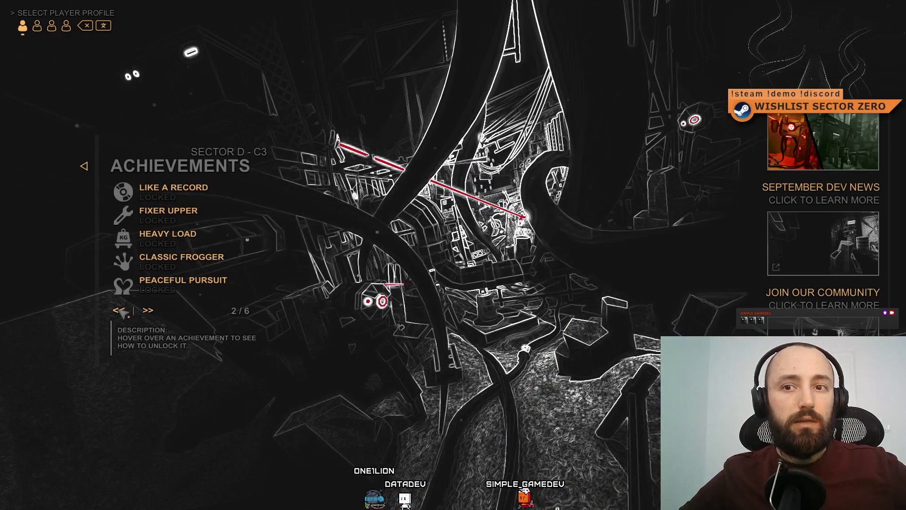
pyautogui.click(119, 310)
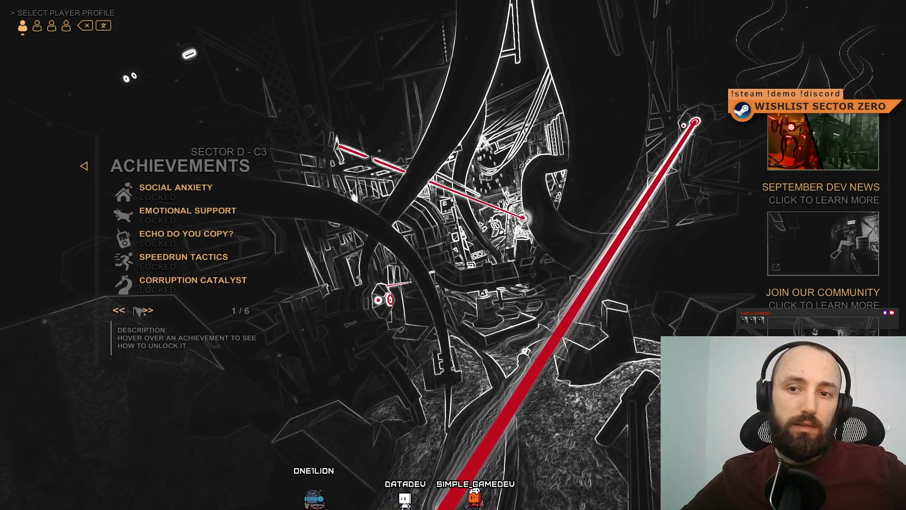
pyautogui.moveTo(186, 234)
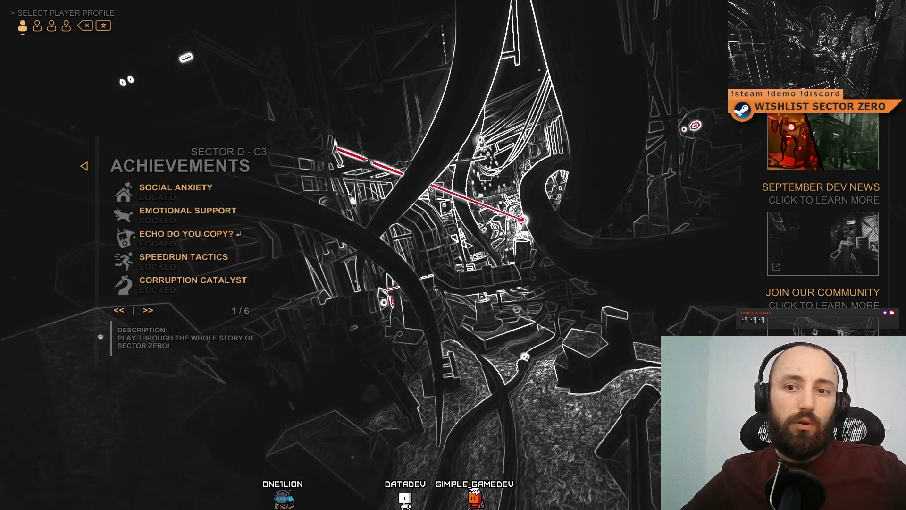
pyautogui.click(148, 315)
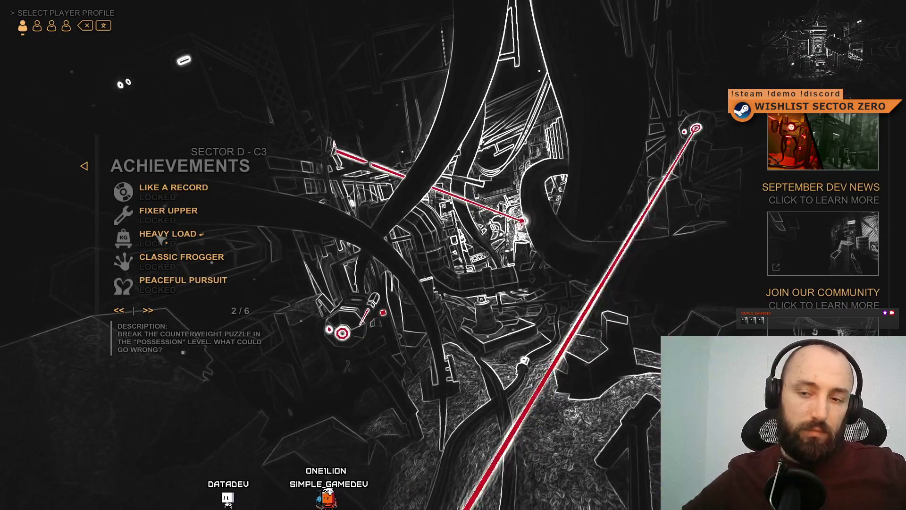
# - Flip between achievements pages 2 and 3 to compare their order
pyautogui.click(148, 311)
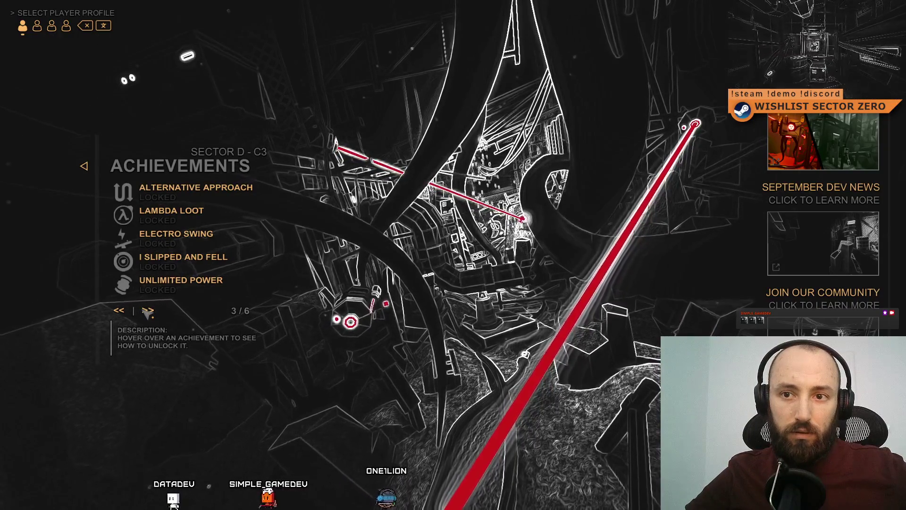
pyautogui.click(123, 313)
pyautogui.click(147, 314)
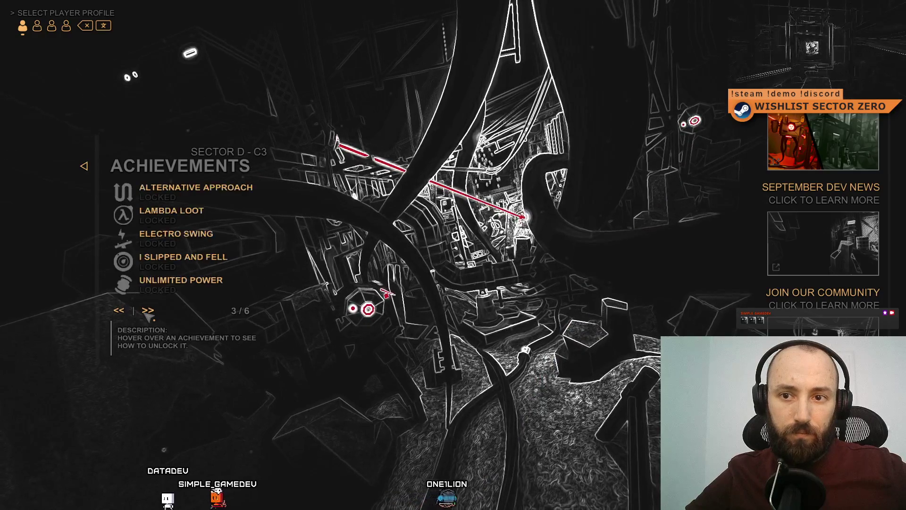
pyautogui.click(123, 313)
pyautogui.click(150, 311)
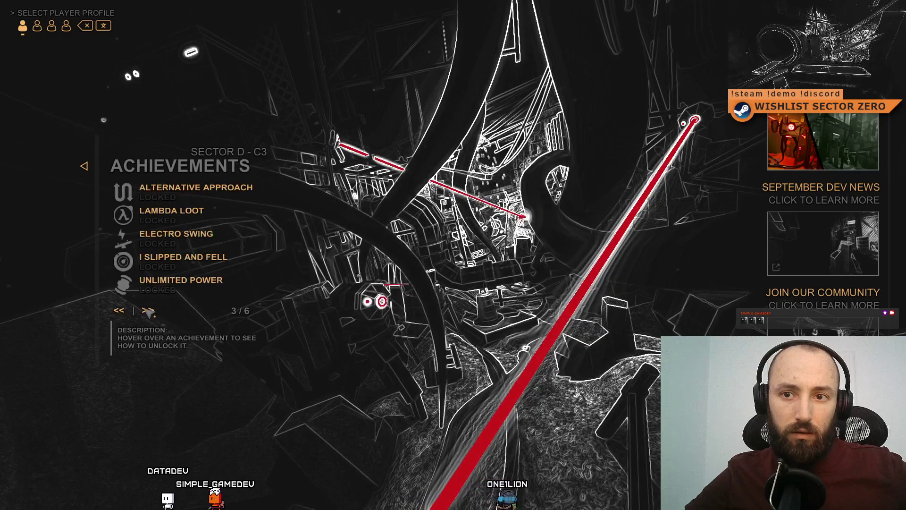
# - Advance to the last page (6 of 6) and step back to page 1
pyautogui.click(148, 312)
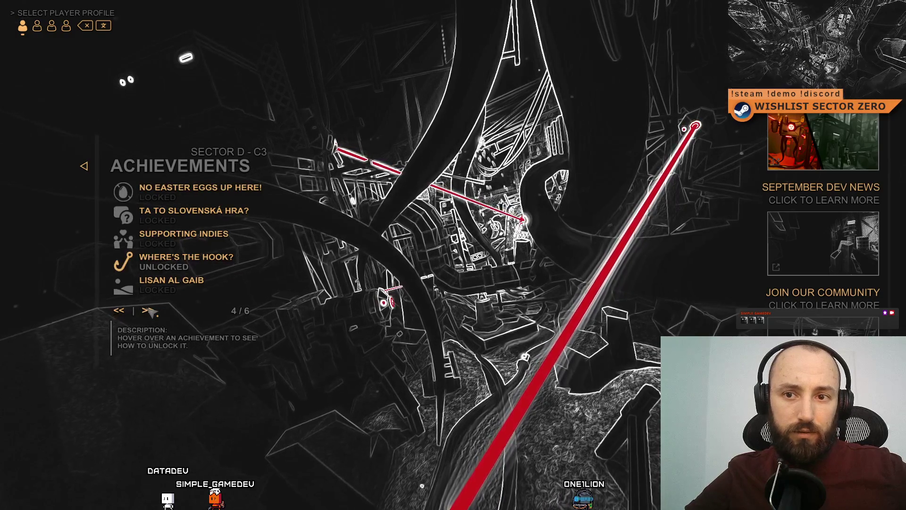
pyautogui.click(150, 311)
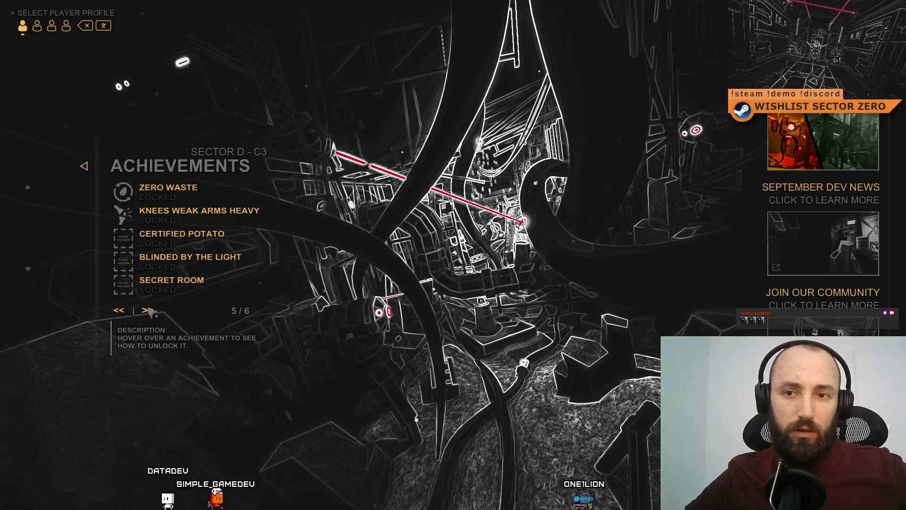
pyautogui.click(149, 310)
pyautogui.click(125, 310)
pyautogui.click(125, 310)
pyautogui.click(125, 310)
pyautogui.click(125, 311)
pyautogui.click(126, 310)
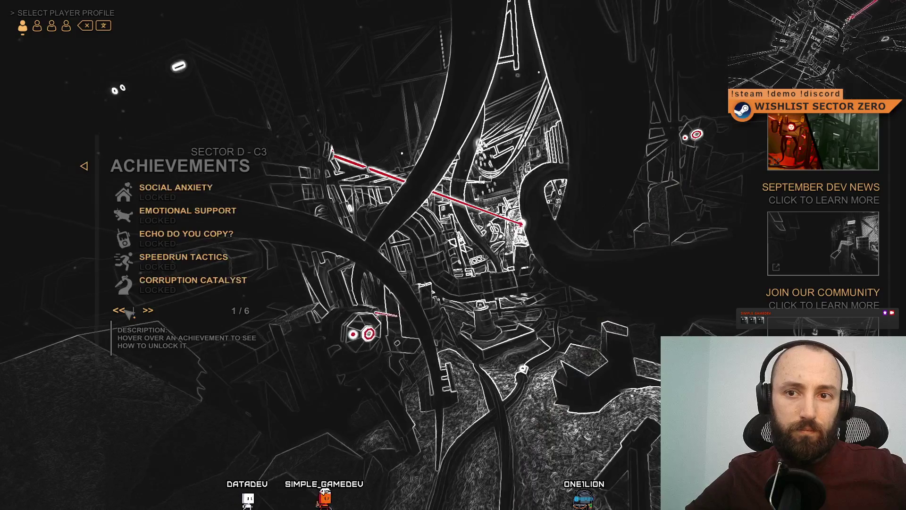
# - Recheck achievements pages 1 through 3, moving back and forth between them
pyautogui.click(149, 311)
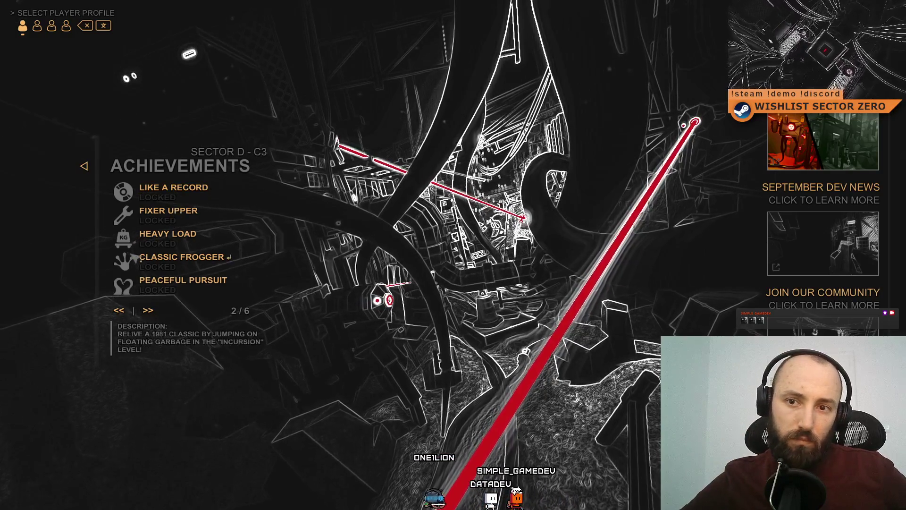
pyautogui.click(120, 310)
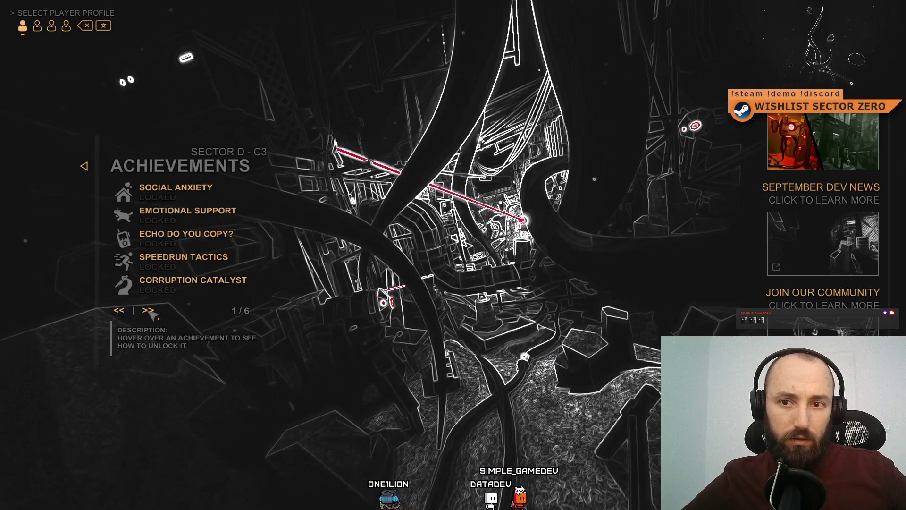
pyautogui.click(148, 311)
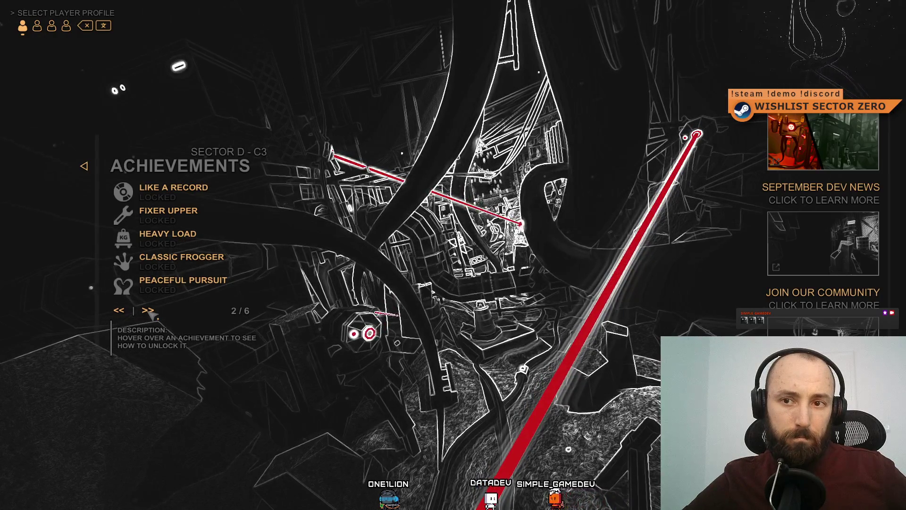
pyautogui.click(149, 311)
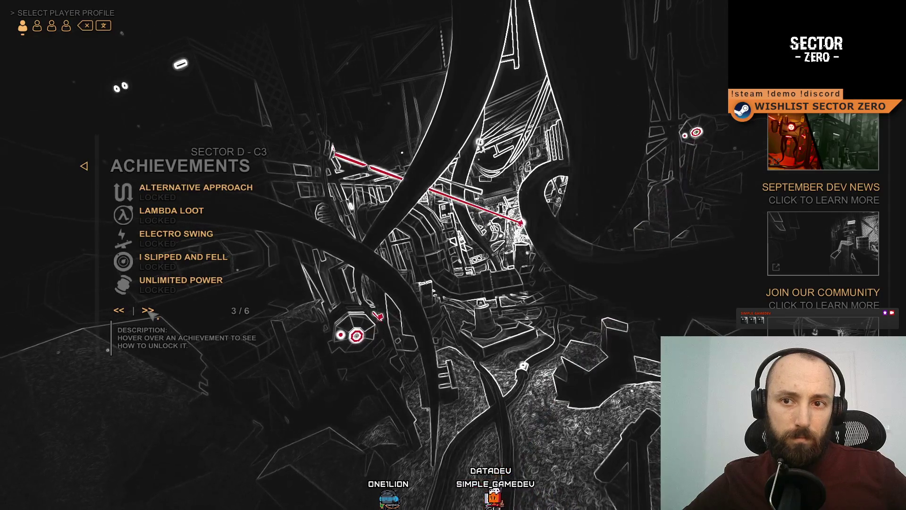
pyautogui.click(124, 310)
pyautogui.click(145, 310)
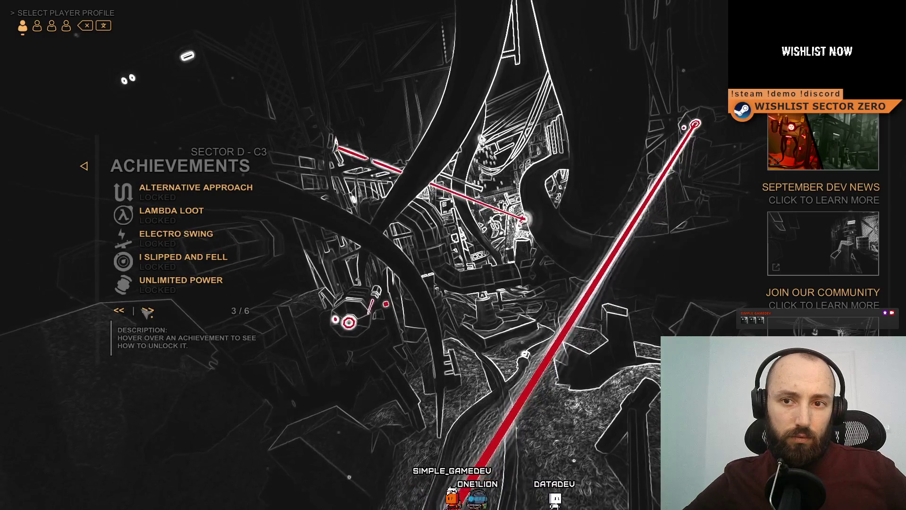
pyautogui.click(124, 310)
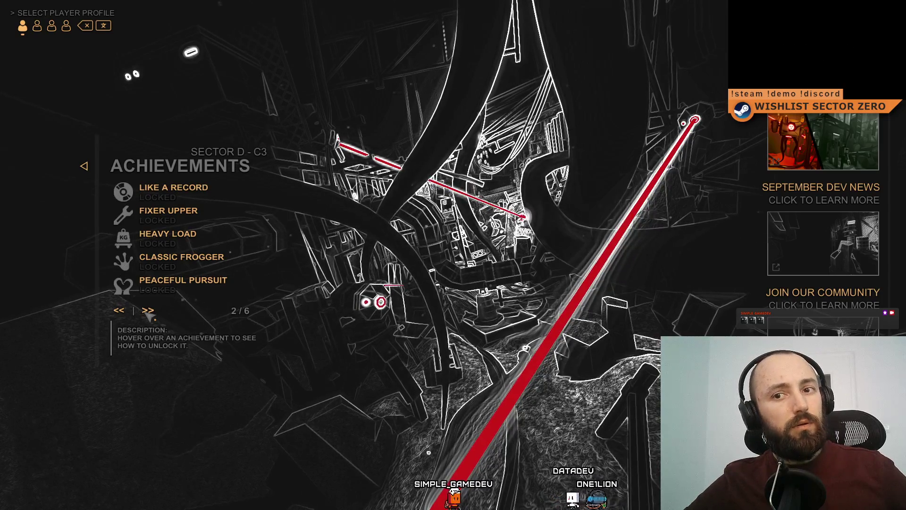
pyautogui.click(133, 310)
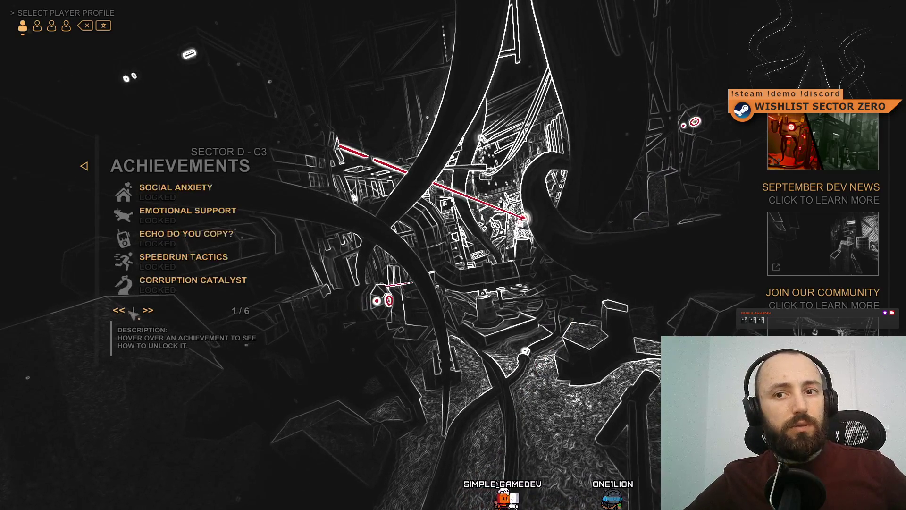
pyautogui.click(147, 310)
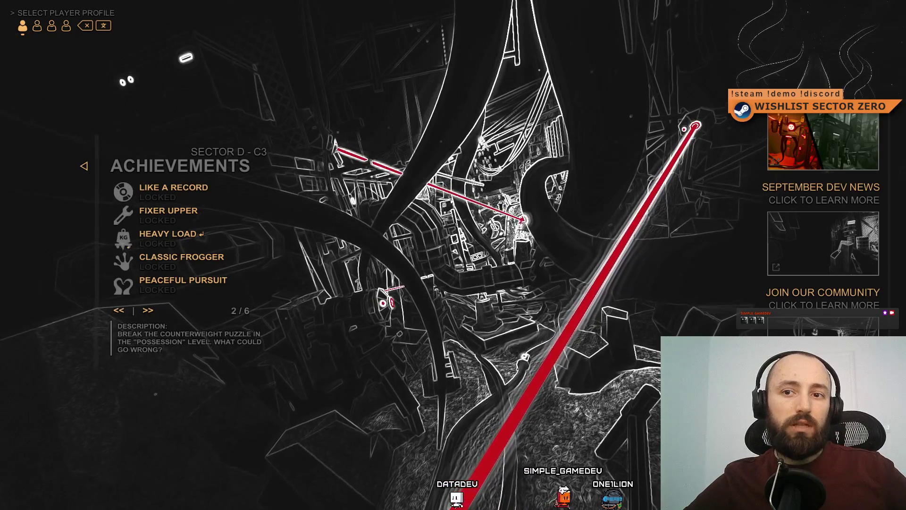
pyautogui.click(121, 311)
pyautogui.click(147, 311)
# - Advance through the later achievements pages once more
pyautogui.click(149, 310)
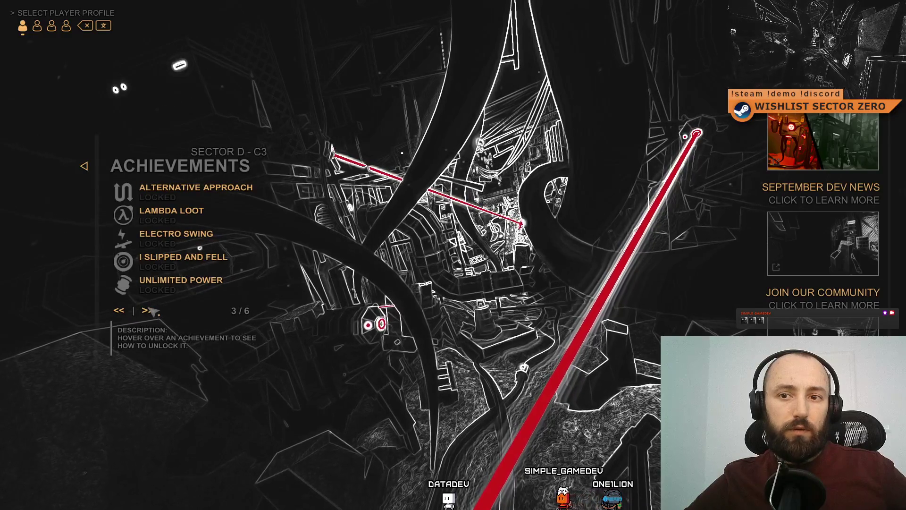
pyautogui.click(148, 310)
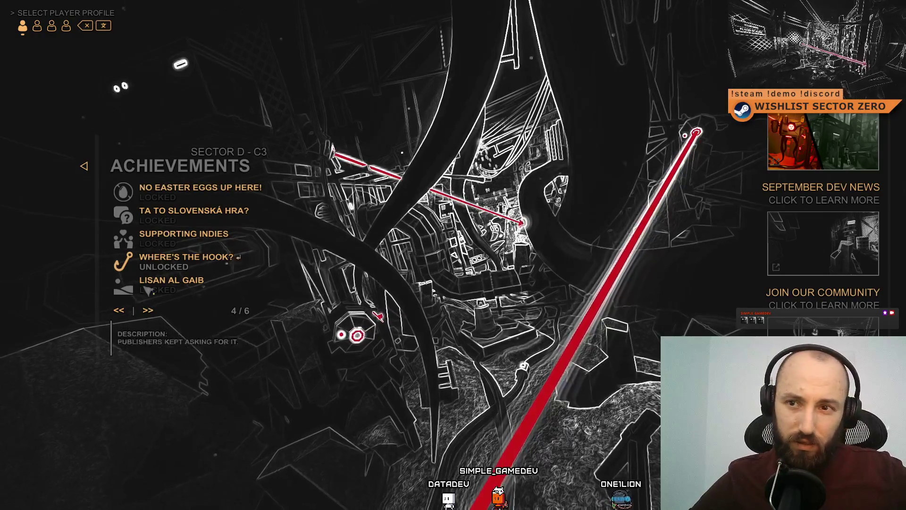
pyautogui.click(147, 310)
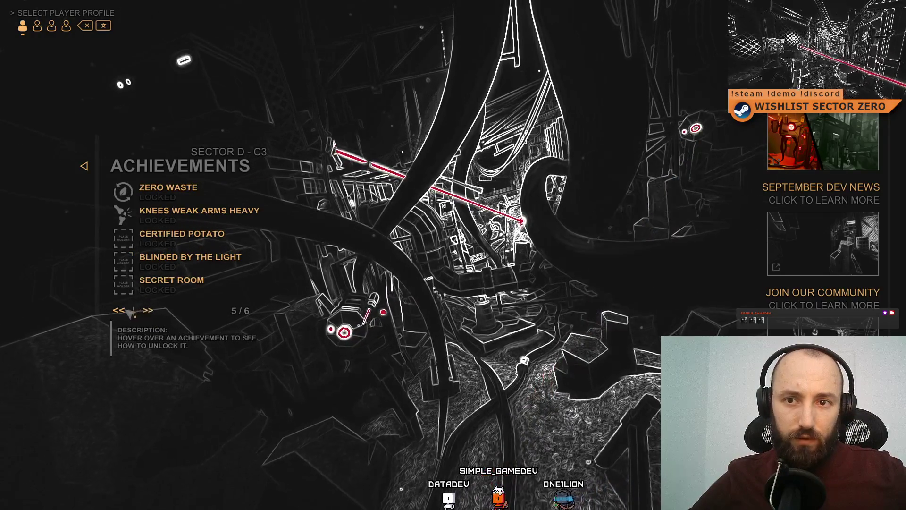
pyautogui.click(148, 310)
pyautogui.click(147, 310)
pyautogui.click(147, 311)
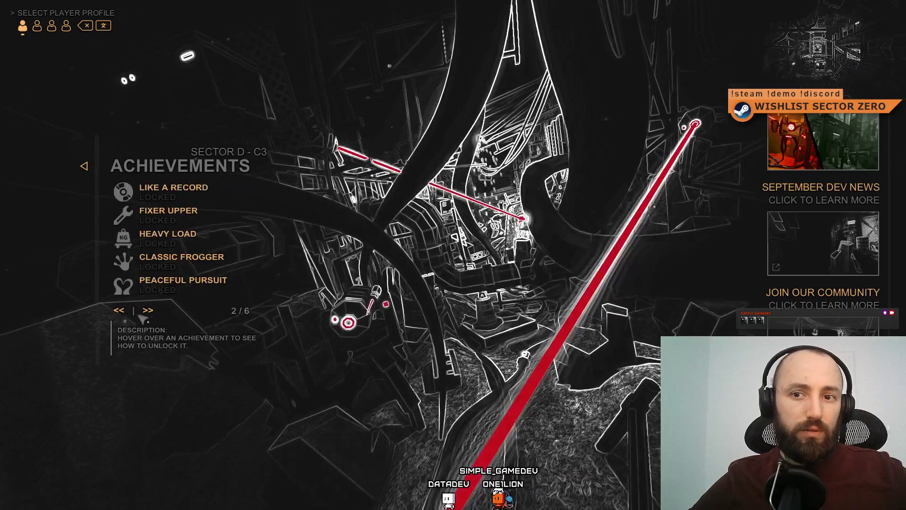
pyautogui.click(125, 310)
pyautogui.click(147, 311)
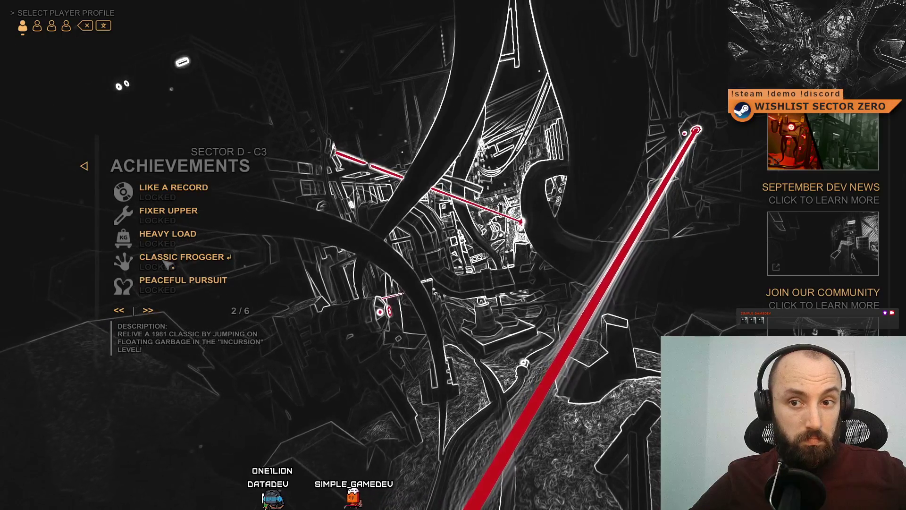
# - Go from page 3 to the last page, return to page 2, and leave fullscreen
pyautogui.click(148, 310)
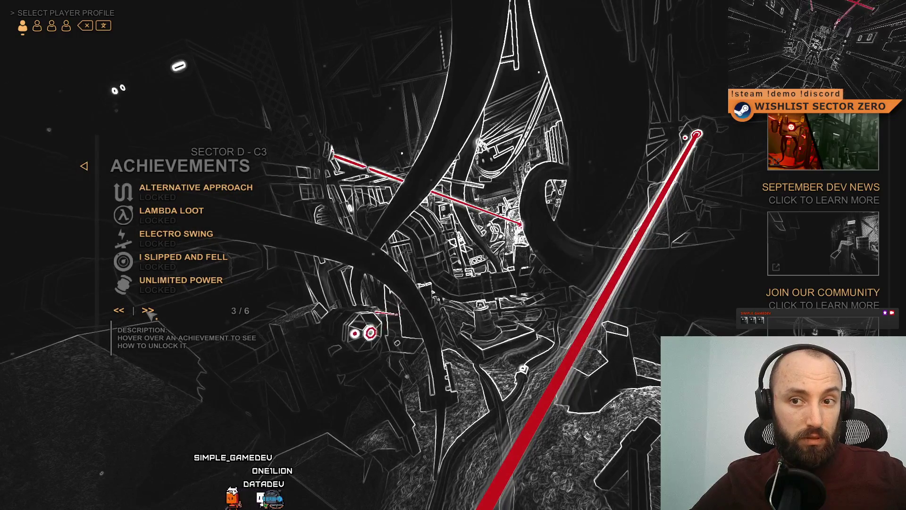
pyautogui.click(147, 311)
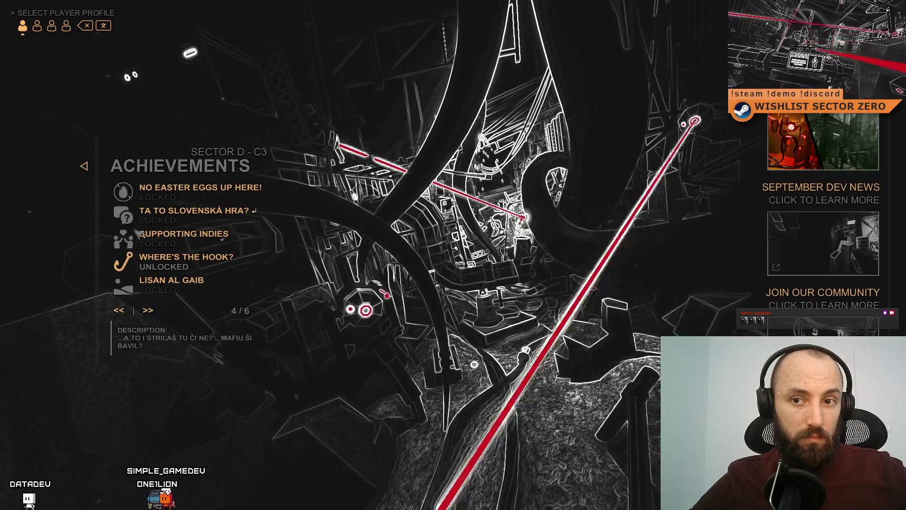
pyautogui.click(145, 310)
pyautogui.click(146, 311)
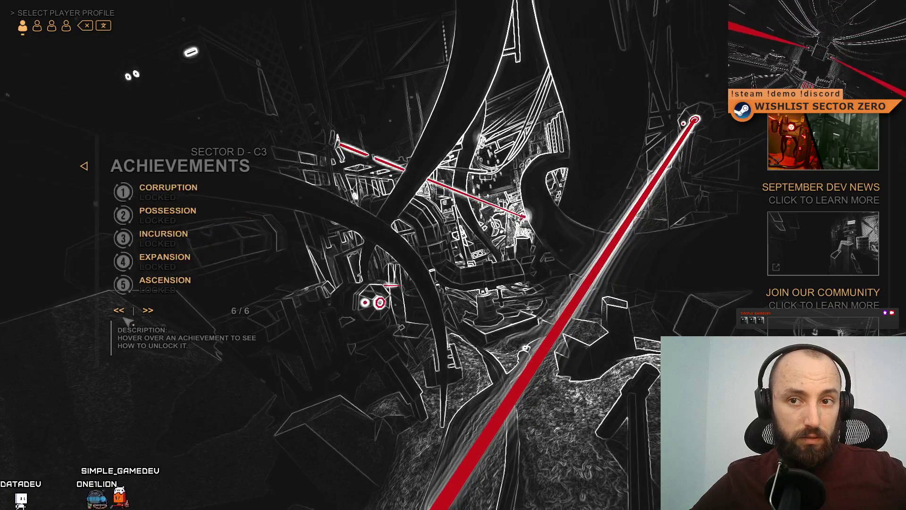
pyautogui.click(124, 311)
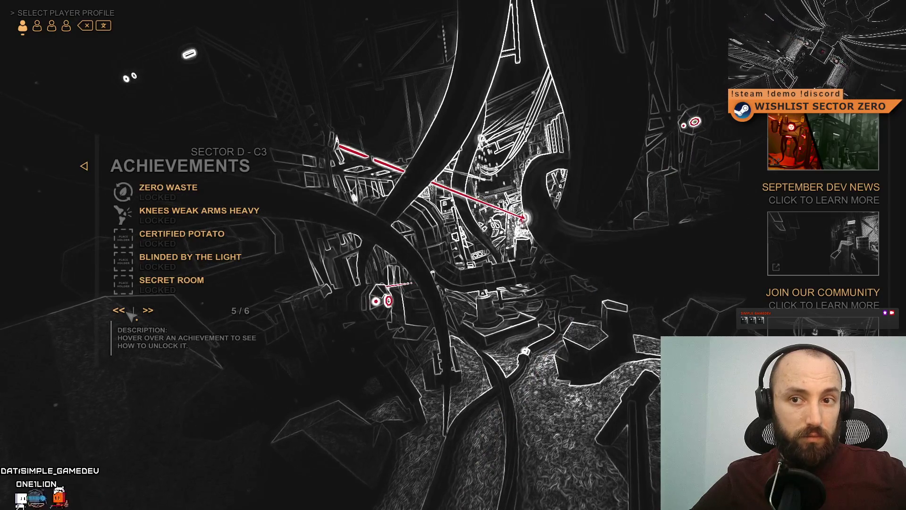
pyautogui.click(123, 311)
pyautogui.click(124, 310)
pyautogui.click(122, 311)
pyautogui.click(121, 310)
pyautogui.click(148, 311)
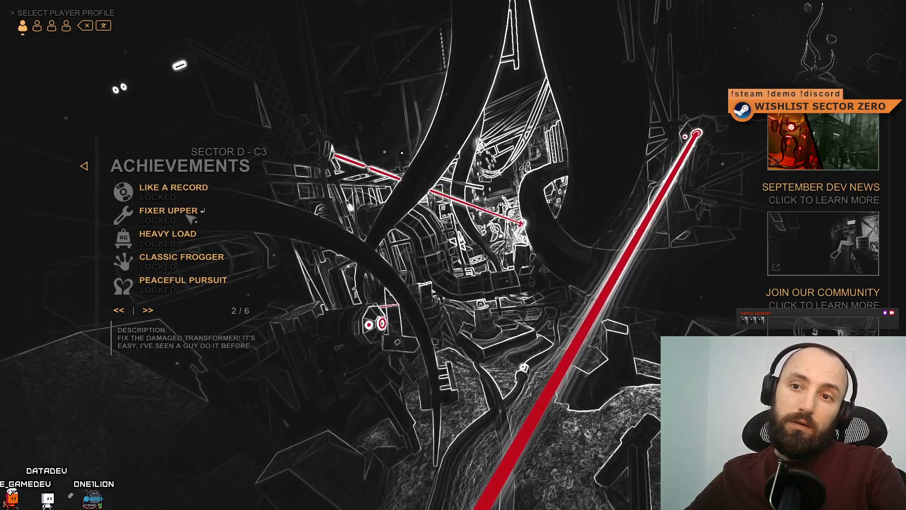
pyautogui.press('F11')
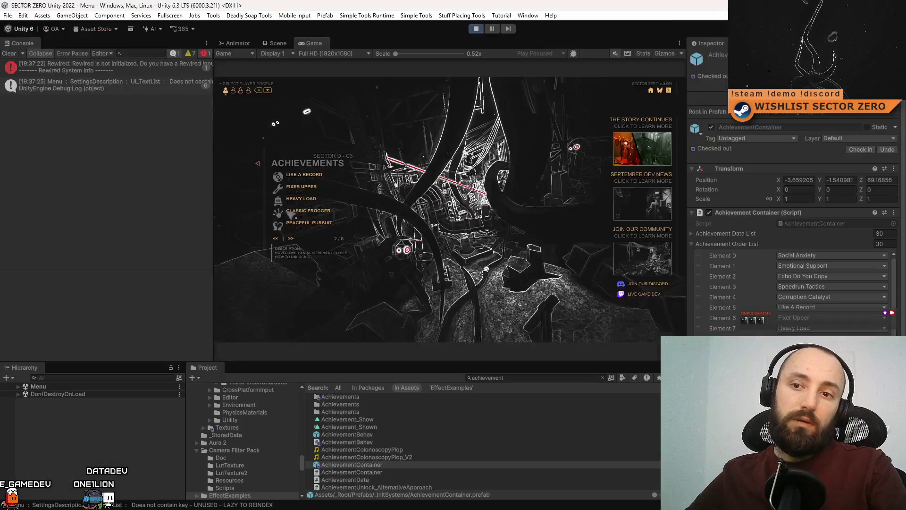
# - Stop play, move Fixer Upper down, and place Supporting Indies at Element 5, Will It Be In Slovak at 7
pyautogui.click(475, 29)
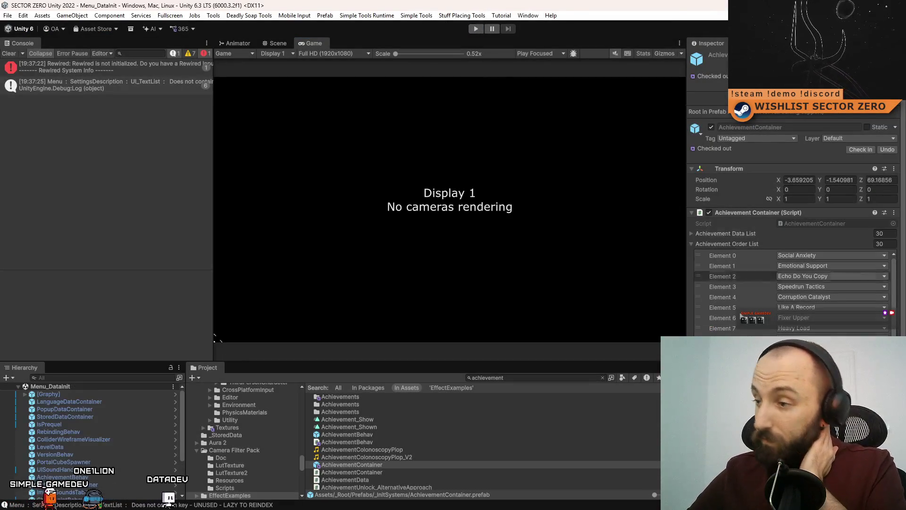
pyautogui.scroll(-2, 802, 292)
pyautogui.scroll(-2, 802, 292)
pyautogui.moveTo(758, 331)
pyautogui.mouseDown()
pyautogui.moveTo(758, 296)
pyautogui.moveTo(774, 262)
pyautogui.moveTo(785, 327)
pyautogui.moveTo(805, 286)
pyautogui.moveTo(806, 319)
pyautogui.mouseUp()
pyautogui.moveTo(698, 314); pyautogui.dragTo(700, 336)
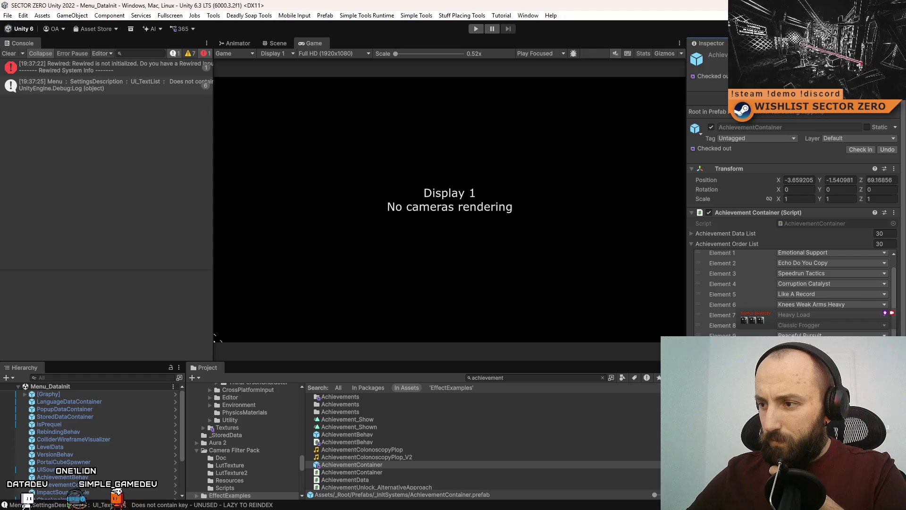
pyautogui.moveTo(737, 419)
pyautogui.mouseDown()
pyautogui.moveTo(739, 312)
pyautogui.moveTo(730, 314)
pyautogui.mouseUp()
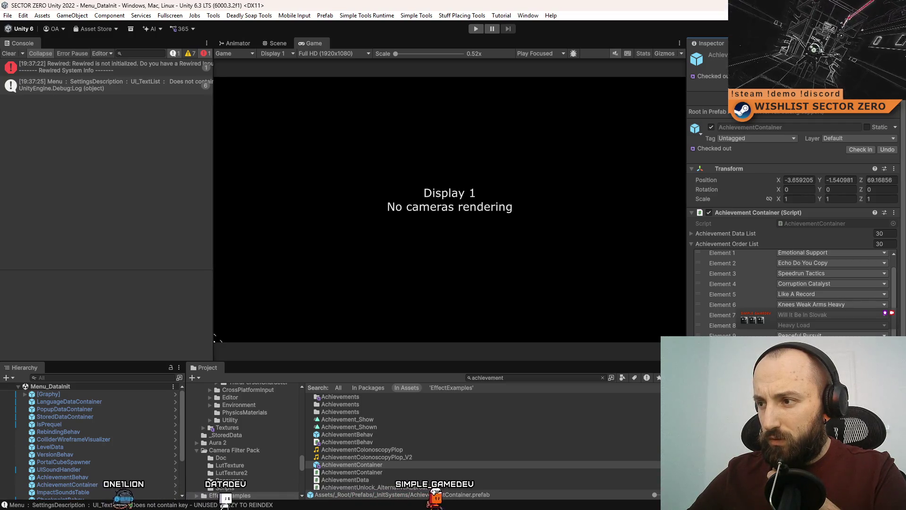
pyautogui.moveTo(736, 359)
pyautogui.mouseDown()
pyautogui.moveTo(745, 300)
pyautogui.moveTo(701, 308)
pyautogui.moveTo(702, 359)
pyautogui.mouseUp()
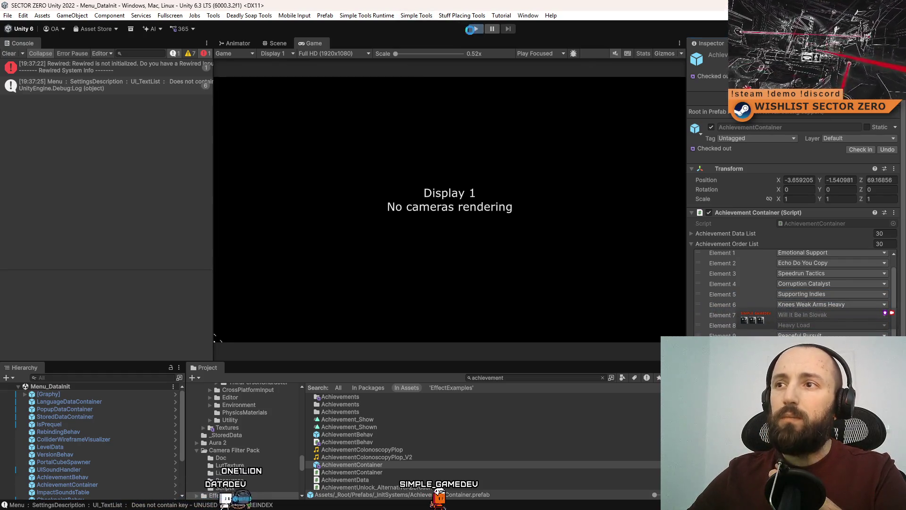
# - Run the game fullscreen and open the Achievements list at page 1 of 6
pyautogui.click(470, 30)
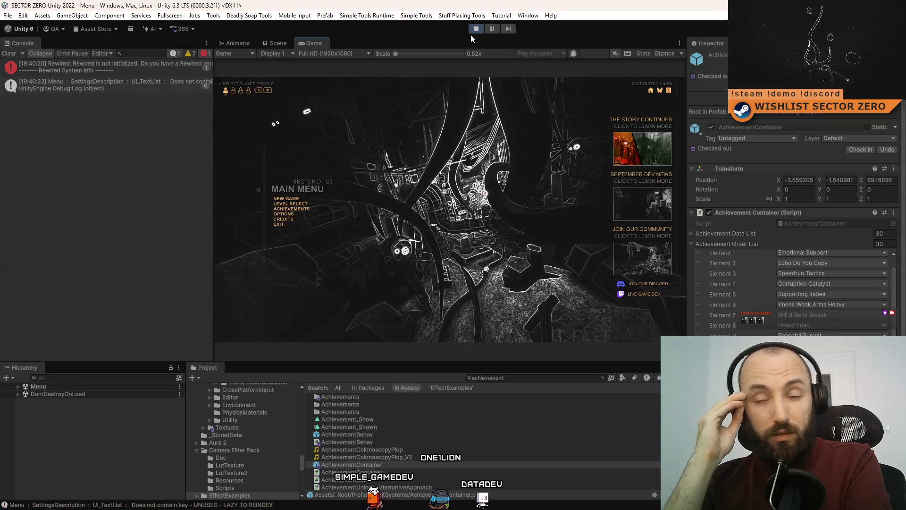
pyautogui.press('F10')
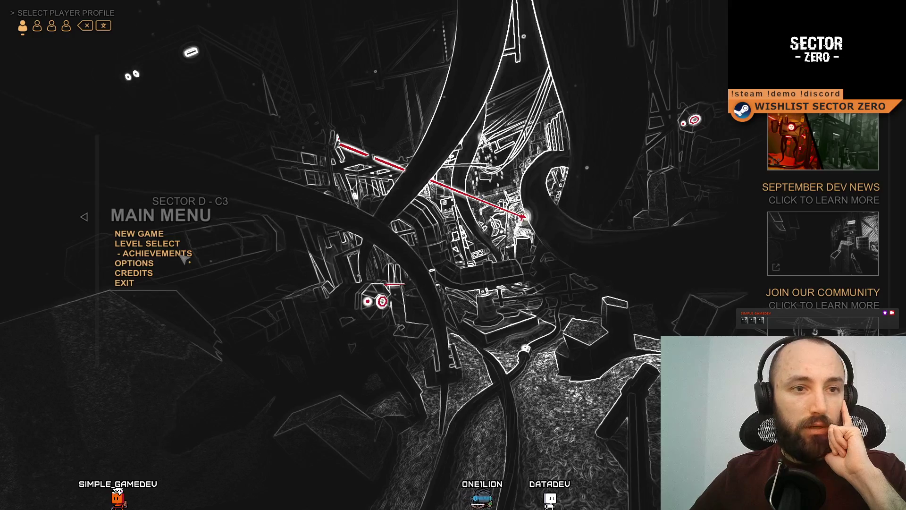
pyautogui.click(181, 256)
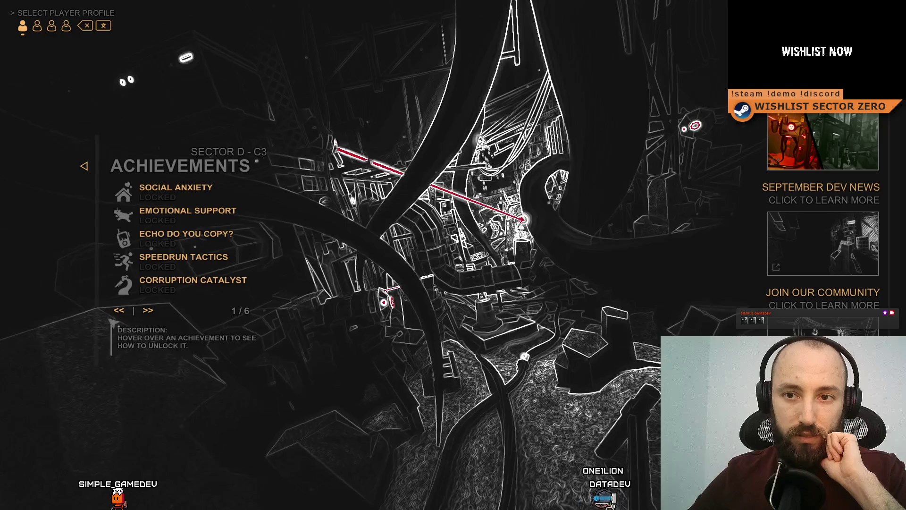
# - Toggle between Achievements pages 1 and 2 to check page 2's entries, then advance to page 3
pyautogui.click(150, 314)
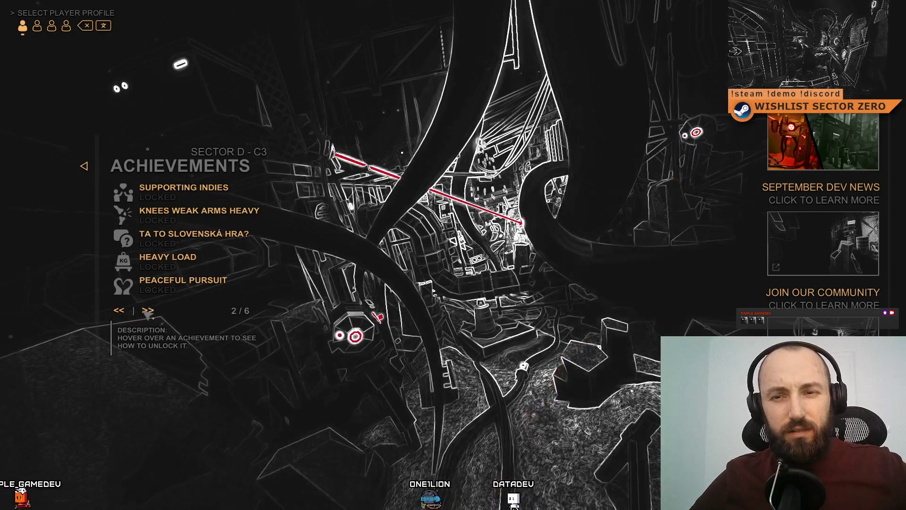
pyautogui.click(121, 314)
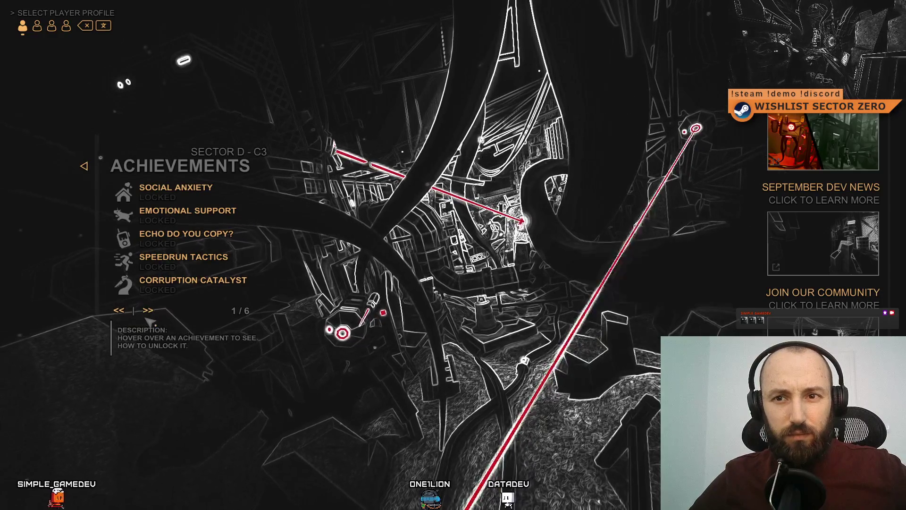
pyautogui.click(151, 315)
pyautogui.click(134, 311)
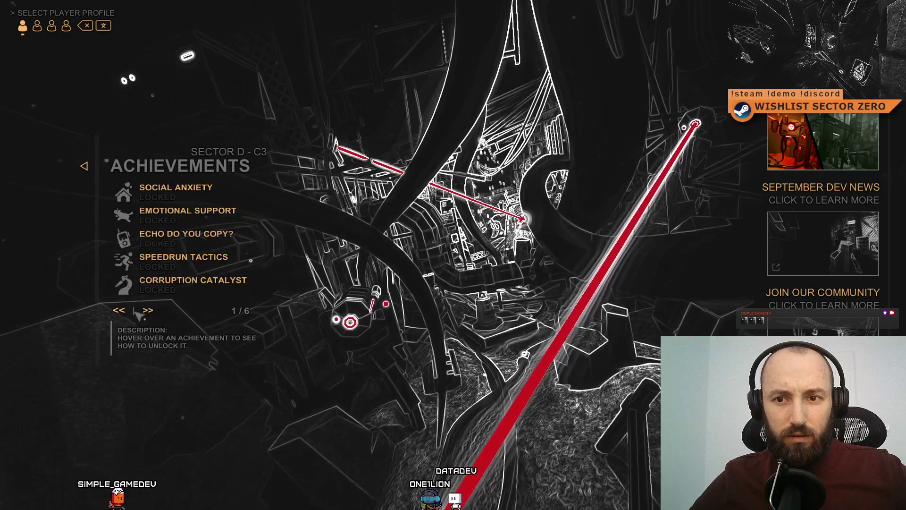
pyautogui.click(149, 314)
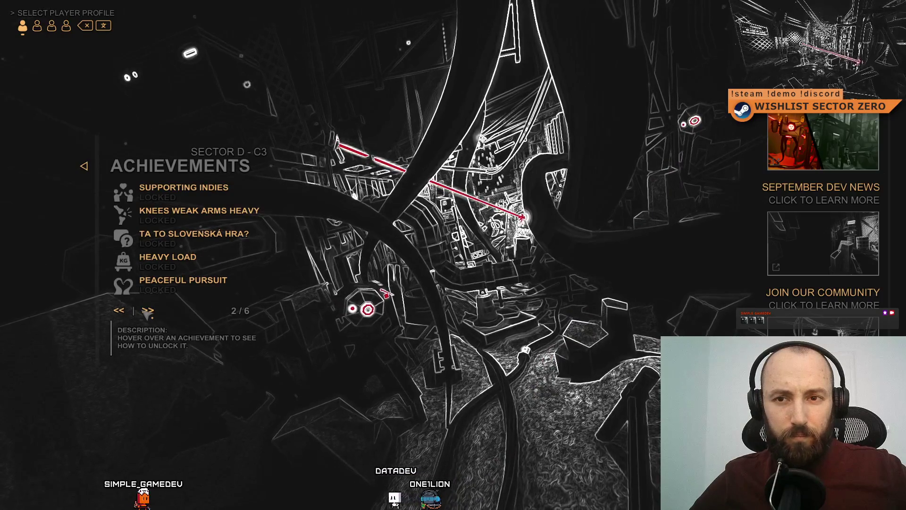
pyautogui.click(123, 312)
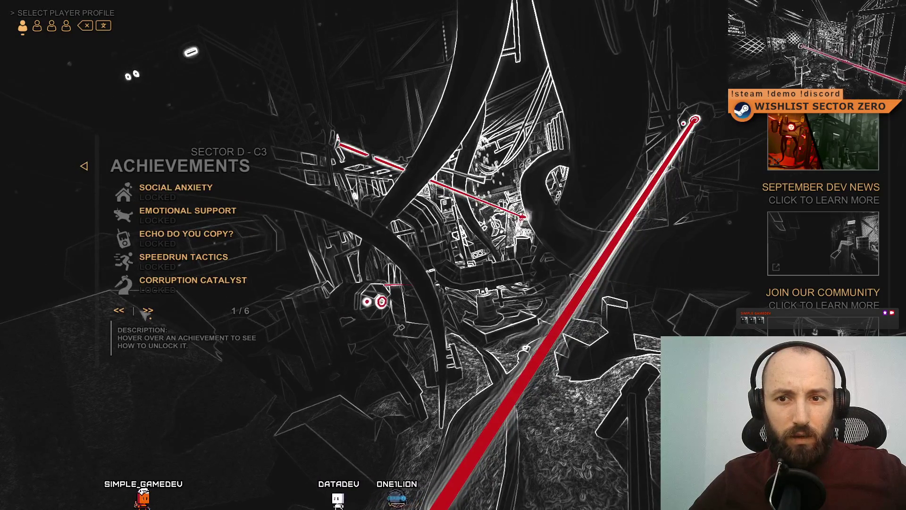
pyautogui.click(143, 313)
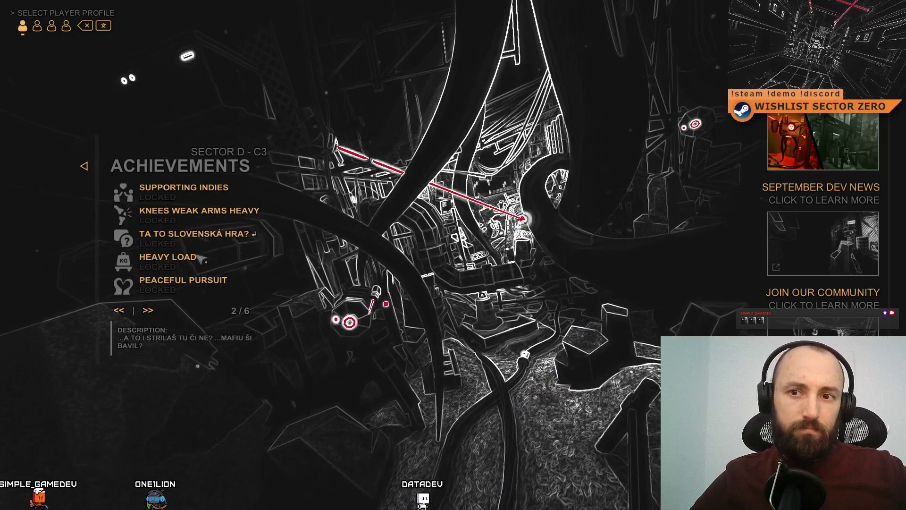
pyautogui.click(152, 310)
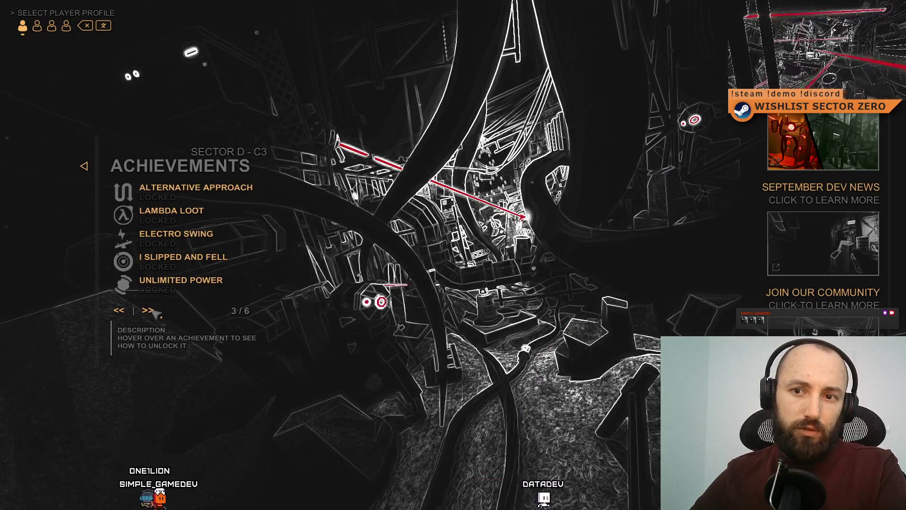
# - Page back and forth through Achievements pages 1 to 5, reviewing each list
pyautogui.click(120, 310)
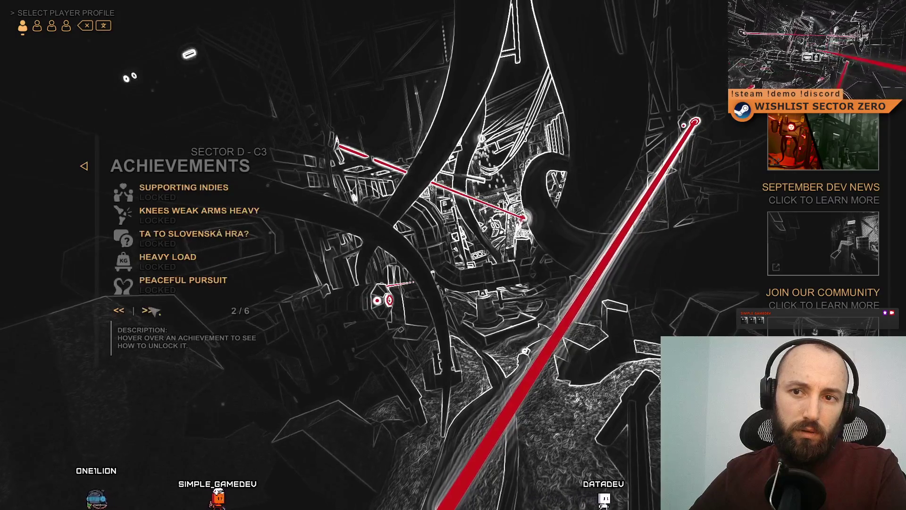
pyautogui.doubleClick(149, 310)
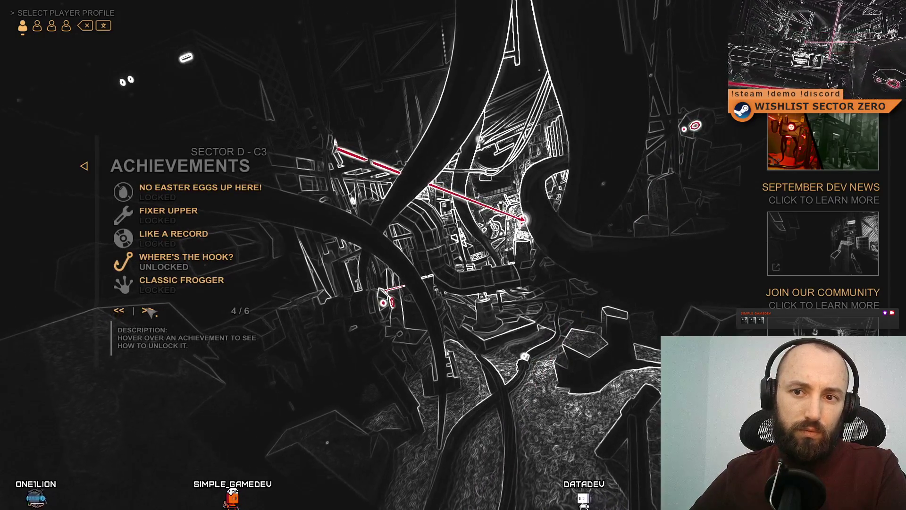
pyautogui.click(149, 311)
pyautogui.click(120, 310)
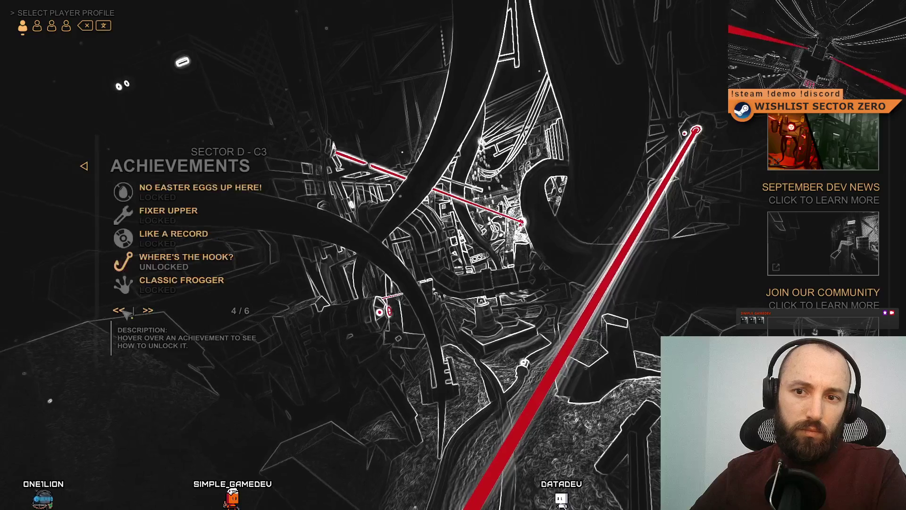
pyautogui.click(120, 310)
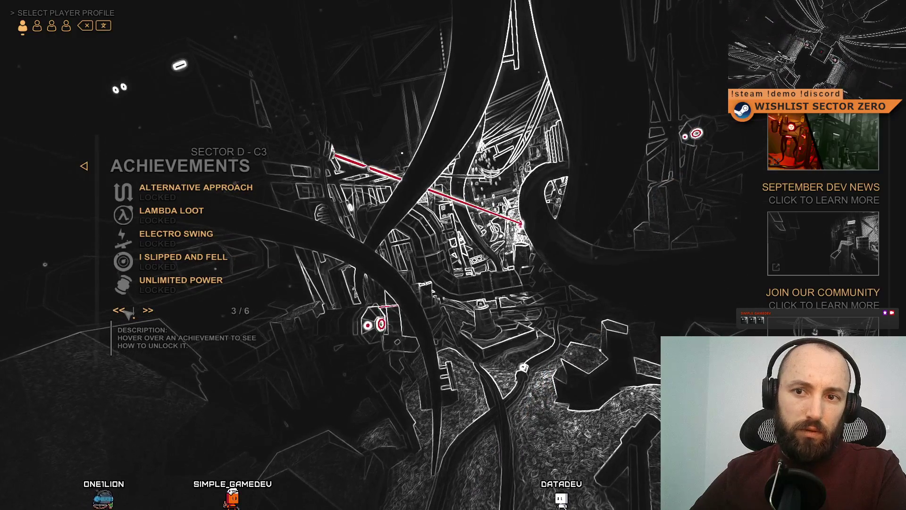
pyautogui.click(124, 310)
pyautogui.click(146, 313)
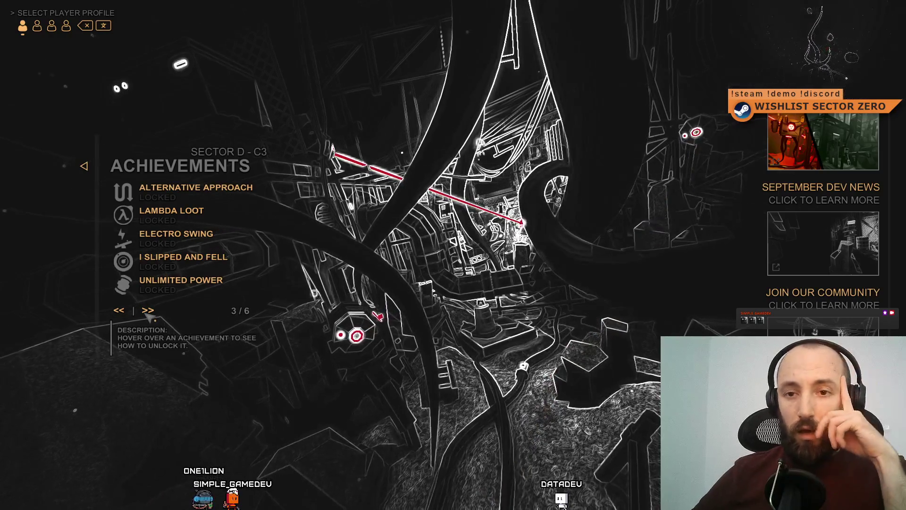
pyautogui.click(130, 311)
pyautogui.click(130, 312)
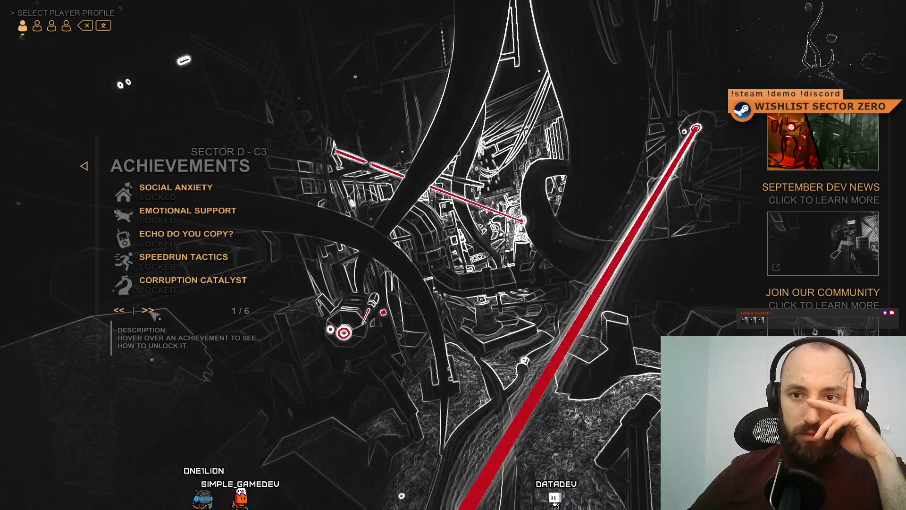
pyautogui.click(152, 312)
pyautogui.click(152, 312)
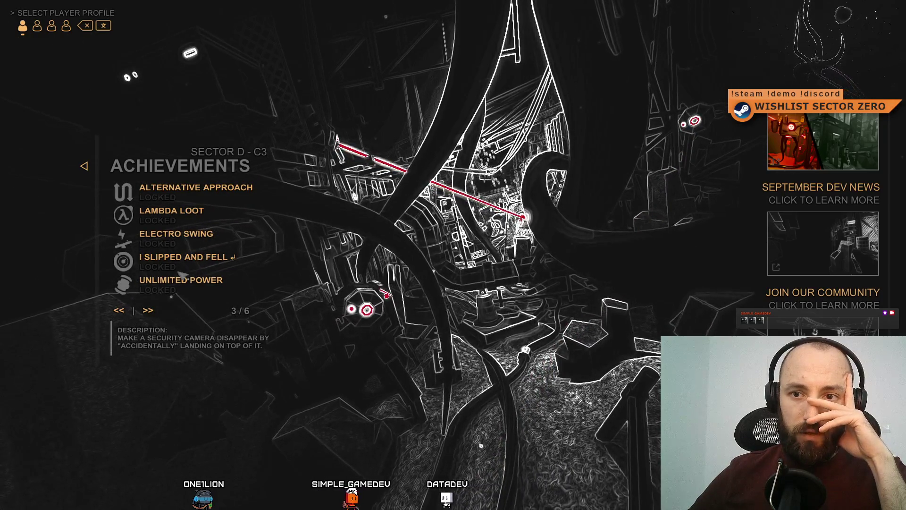
# - Review pages 4 and 5, return to pages 1 and 2, then exit fullscreen and stop Play mode
pyautogui.click(156, 309)
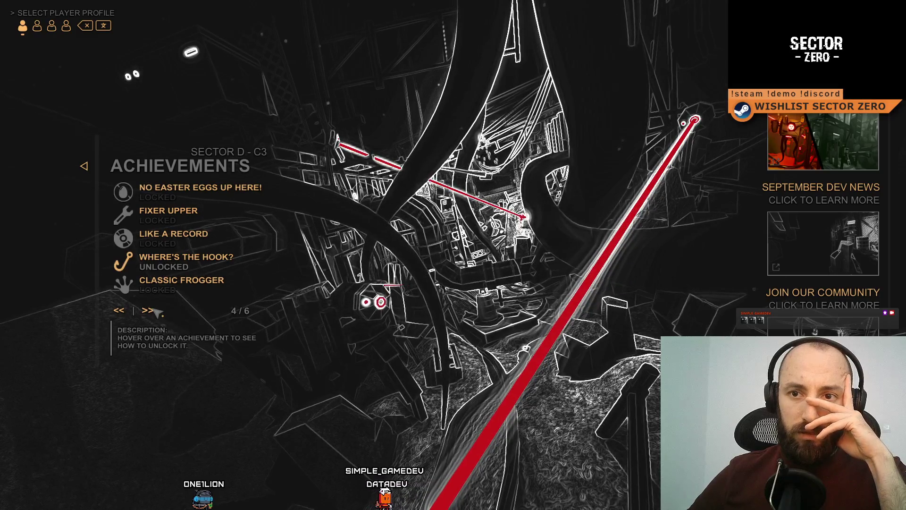
pyautogui.click(156, 310)
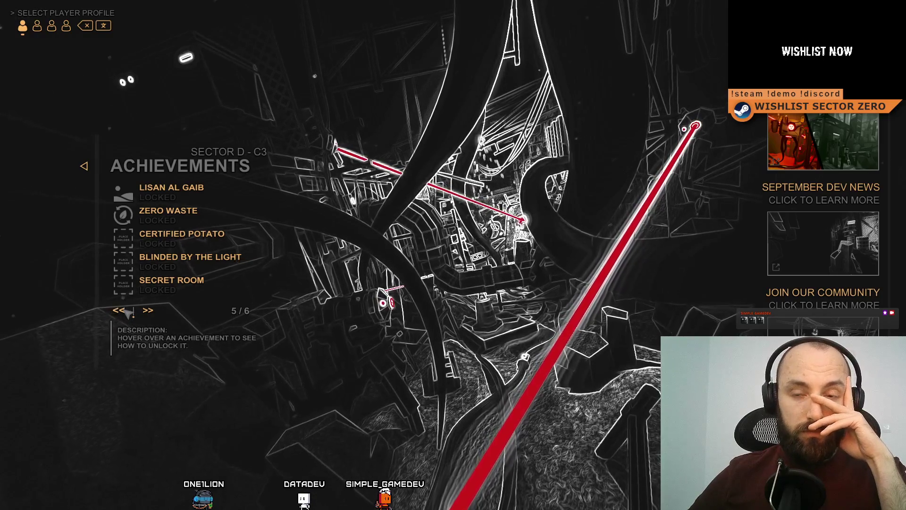
pyautogui.click(126, 312)
pyautogui.click(127, 312)
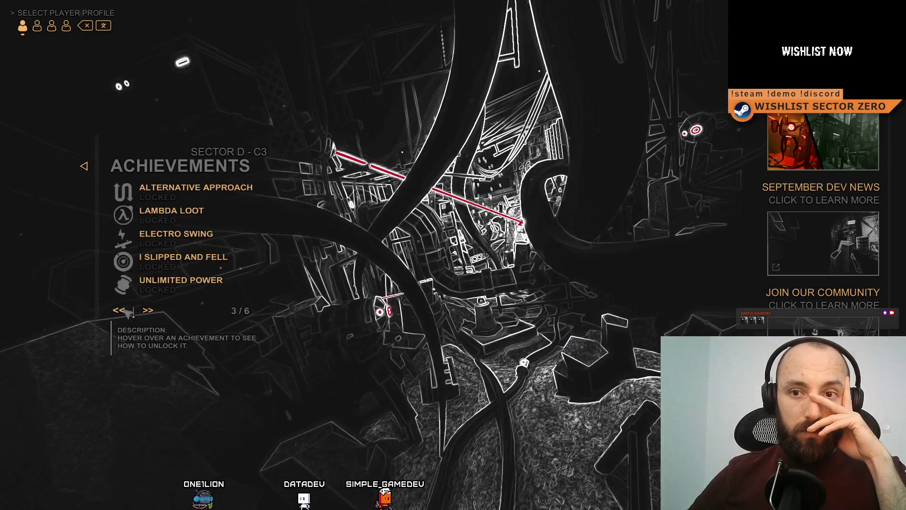
pyautogui.click(126, 312)
pyautogui.click(128, 312)
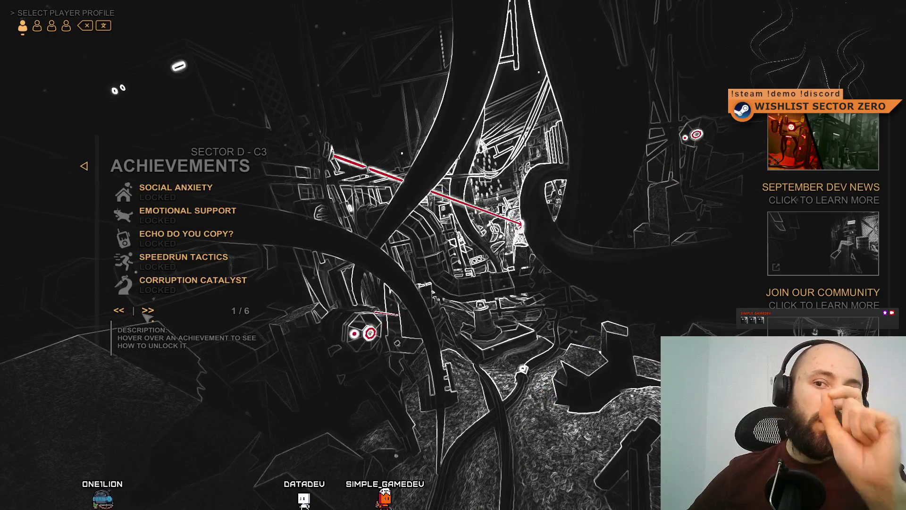
pyautogui.click(145, 317)
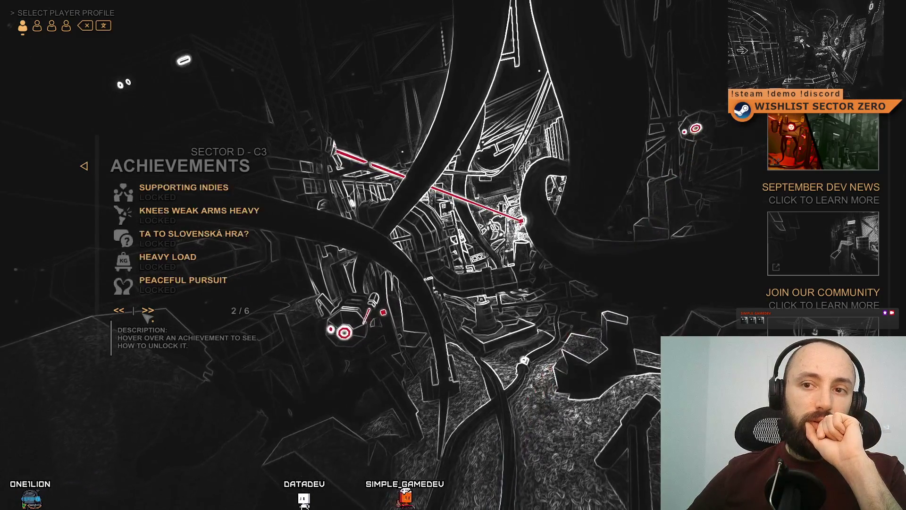
pyautogui.click(147, 313)
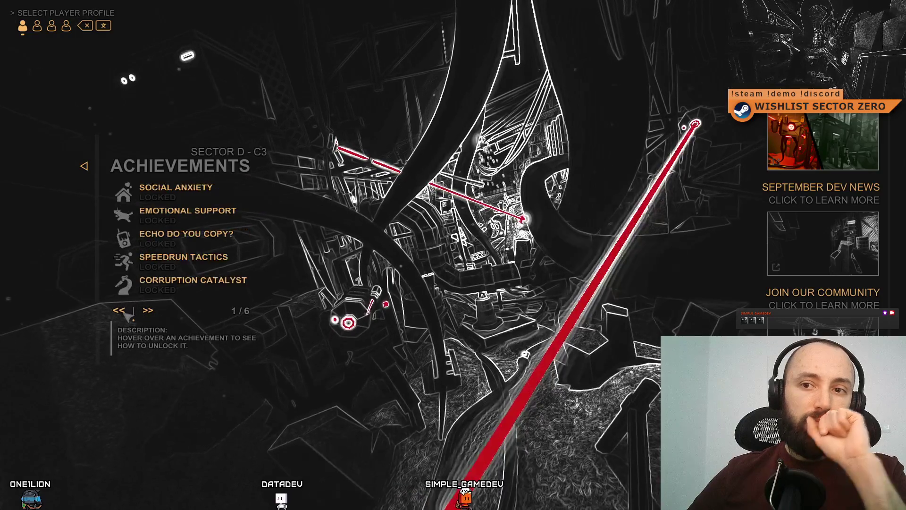
pyautogui.click(150, 312)
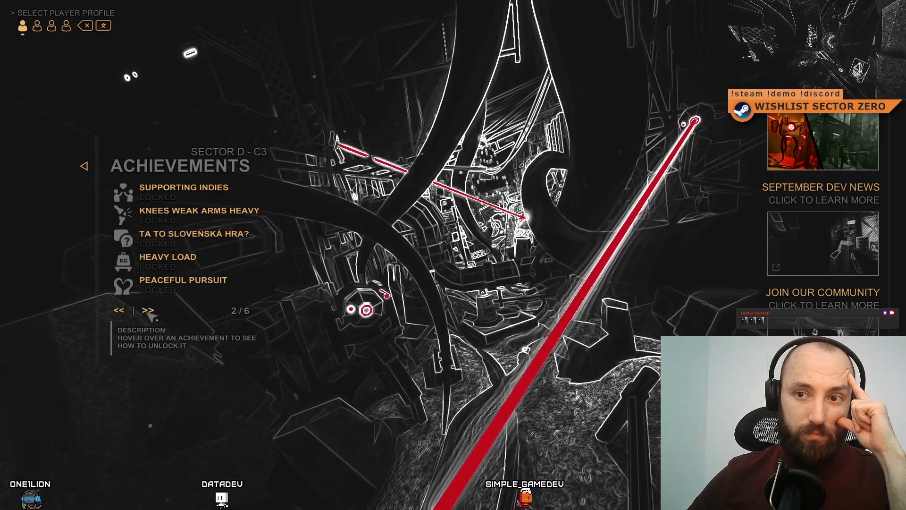
pyautogui.press('F11')
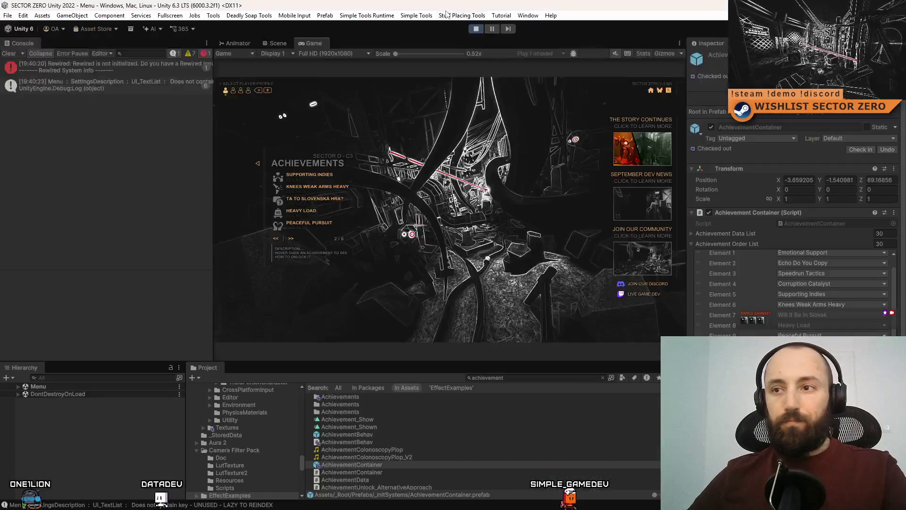
pyautogui.click(475, 30)
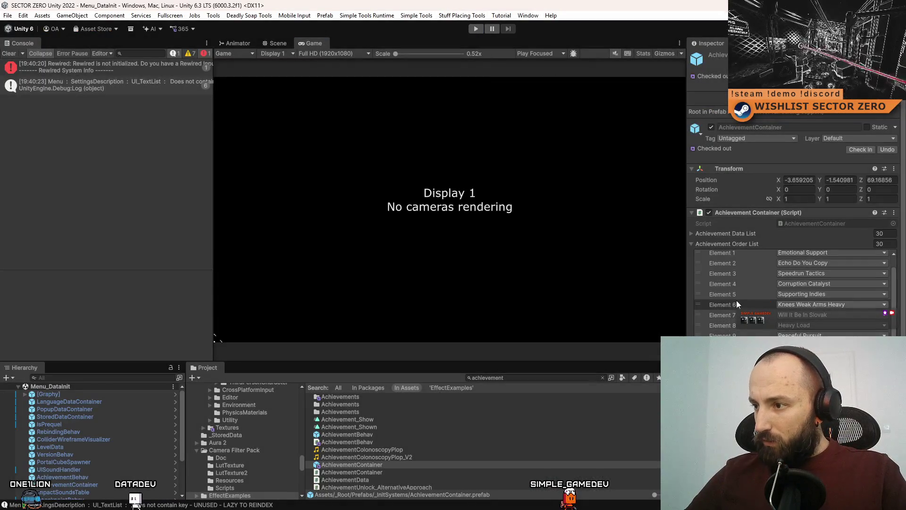
# - Drag Will It Be In Slovak below Peaceful Pursuit, then run the game fullscreen and open Achievements
pyautogui.moveTo(701, 314); pyautogui.dragTo(701, 336)
pyautogui.hotkey('ctrl', 'p')
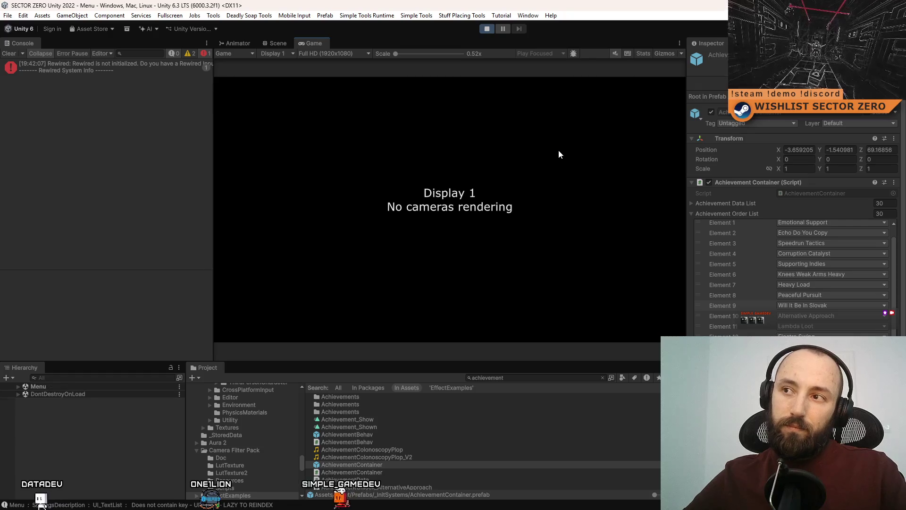
pyautogui.press('F11')
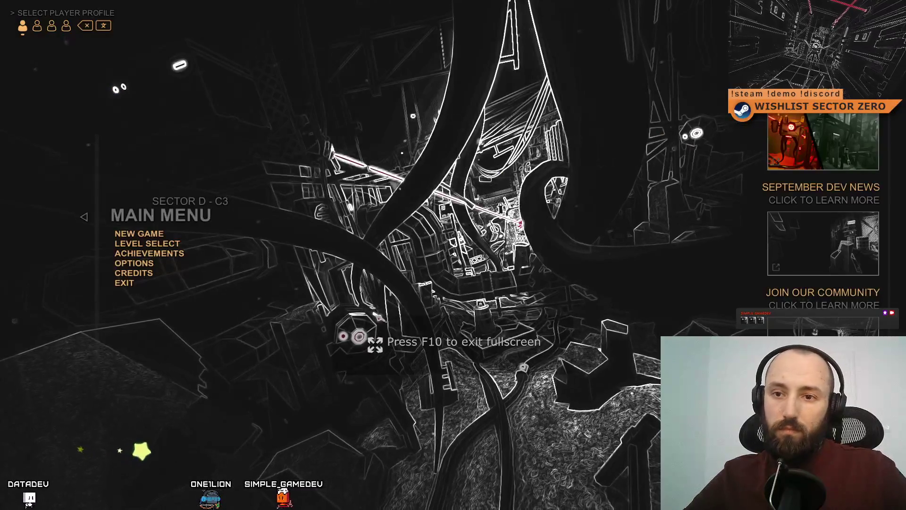
pyautogui.click(150, 254)
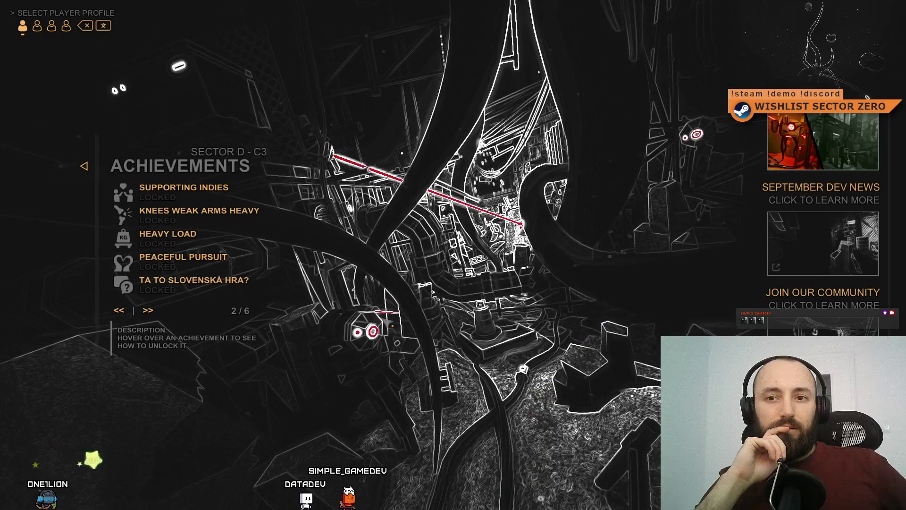
# - Page through Achievements pages 3 to 6 and back to 4, then exit fullscreen
pyautogui.click(147, 310)
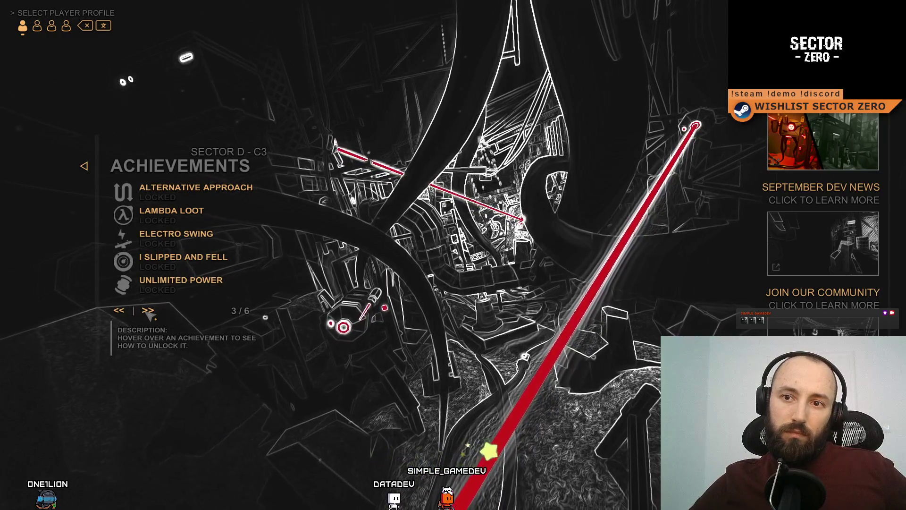
pyautogui.click(147, 310)
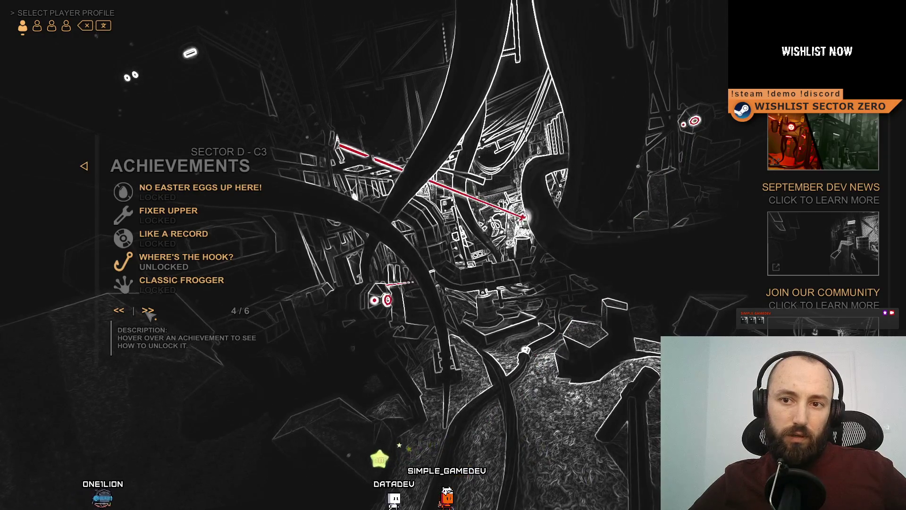
pyautogui.click(148, 310)
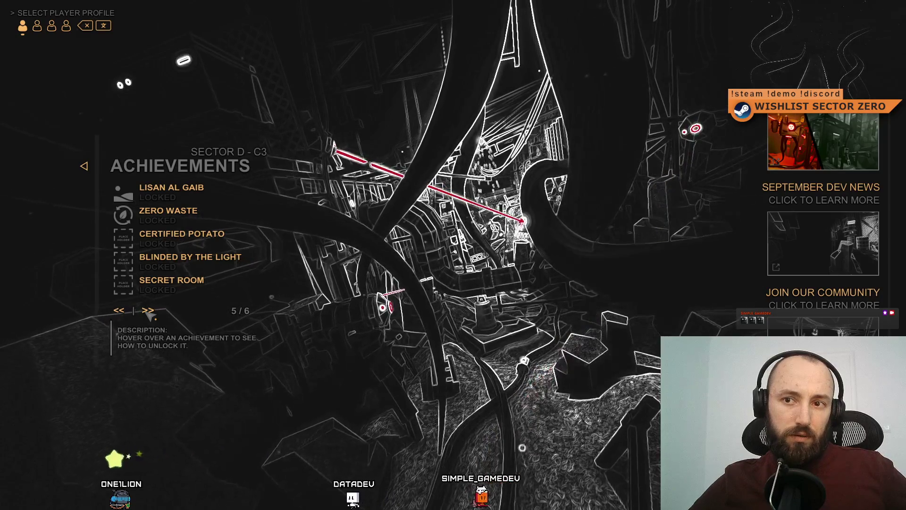
pyautogui.click(148, 311)
pyautogui.click(120, 311)
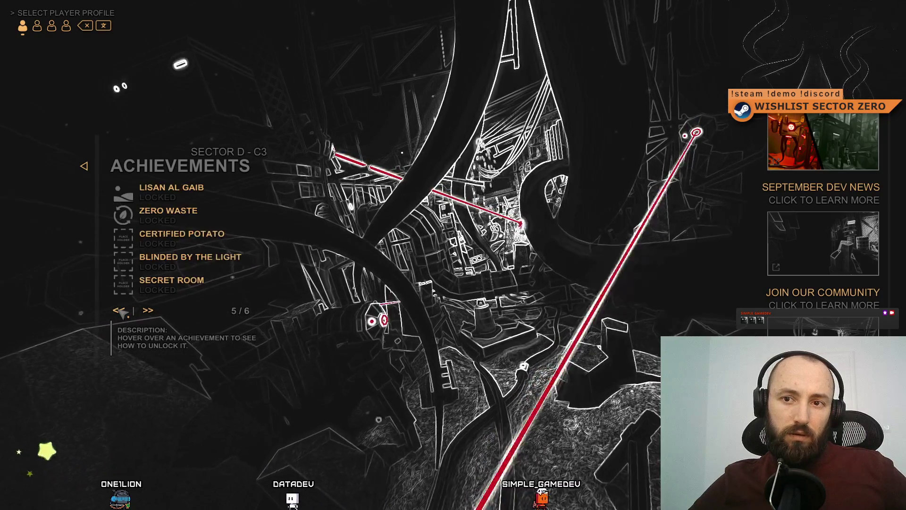
pyautogui.click(120, 311)
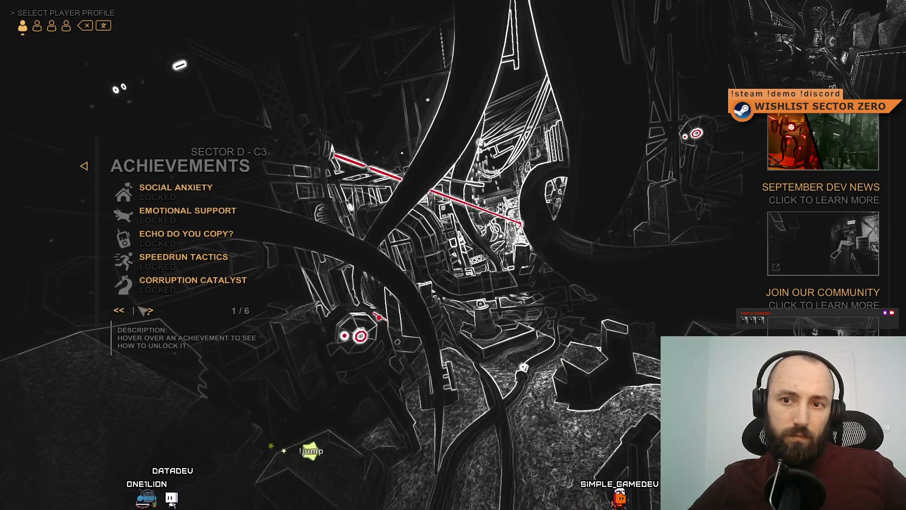
pyautogui.moveTo(141, 195)
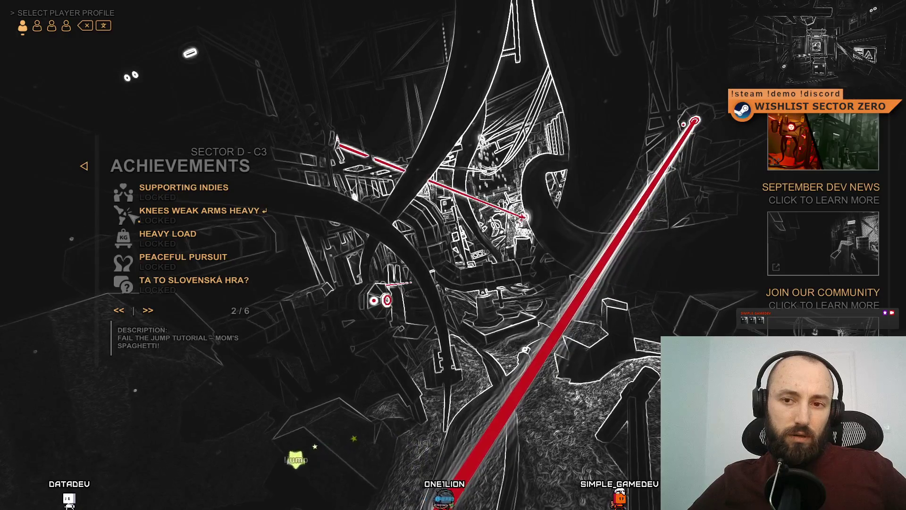
pyautogui.moveTo(137, 233)
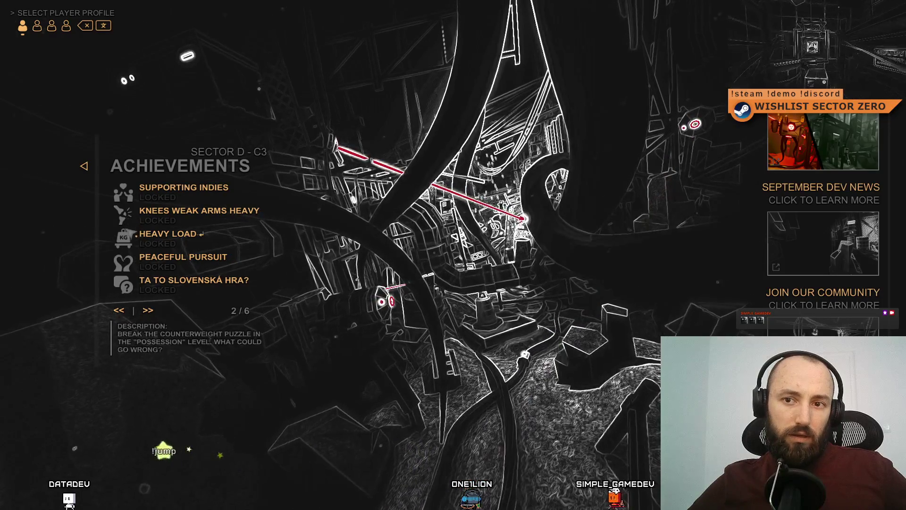
pyautogui.moveTo(137, 286)
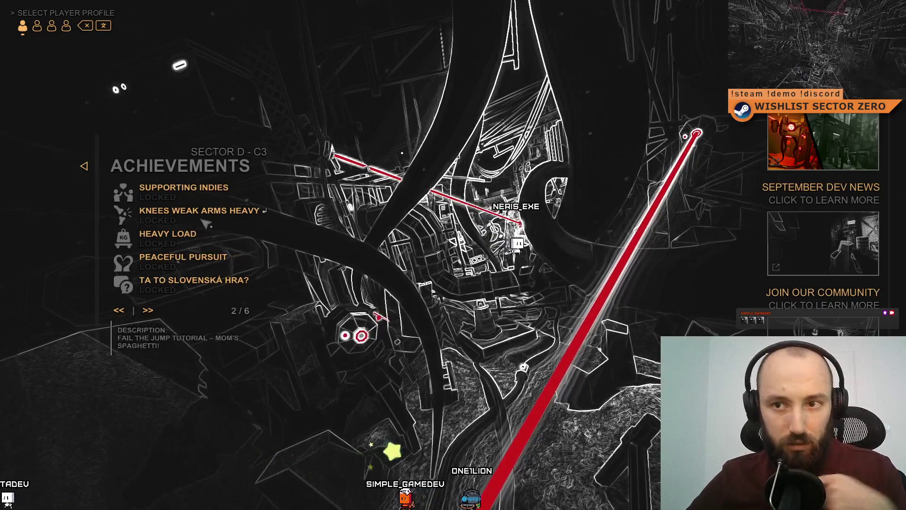
pyautogui.press('F11')
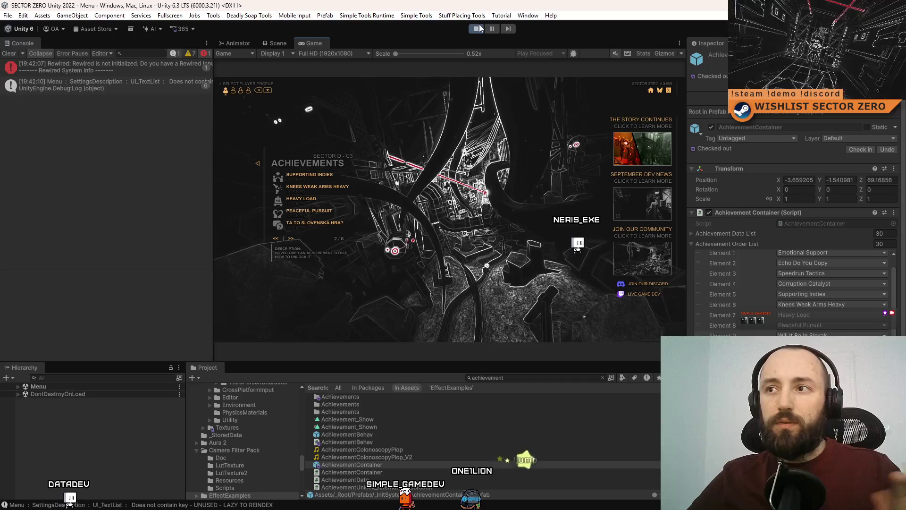
# - Stop play and move Peaceful Pursuit and Supporting Indies further down the Achievement Order List
pyautogui.click(478, 29)
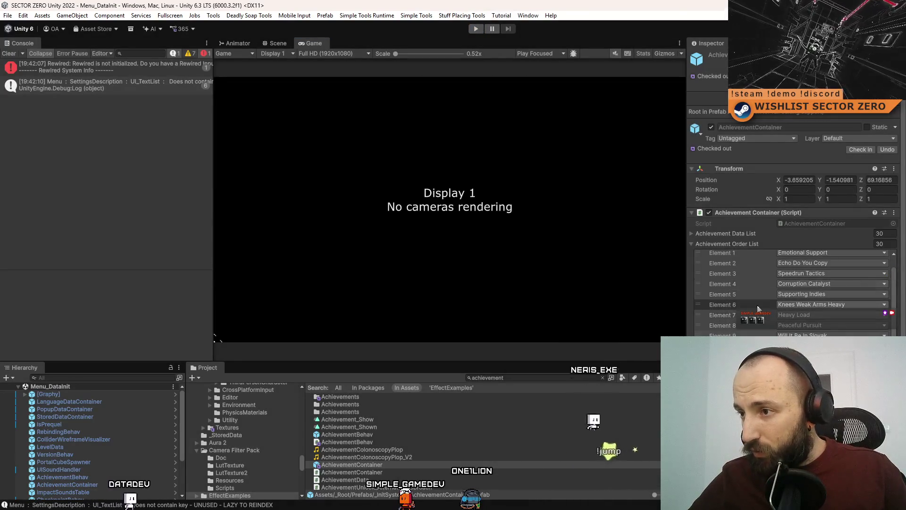
pyautogui.click(736, 335)
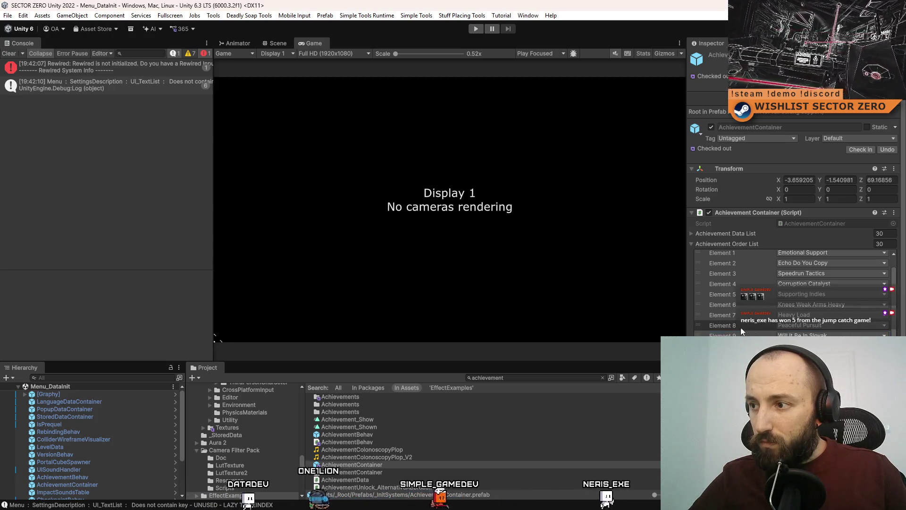
pyautogui.moveTo(698, 325); pyautogui.dragTo(699, 378)
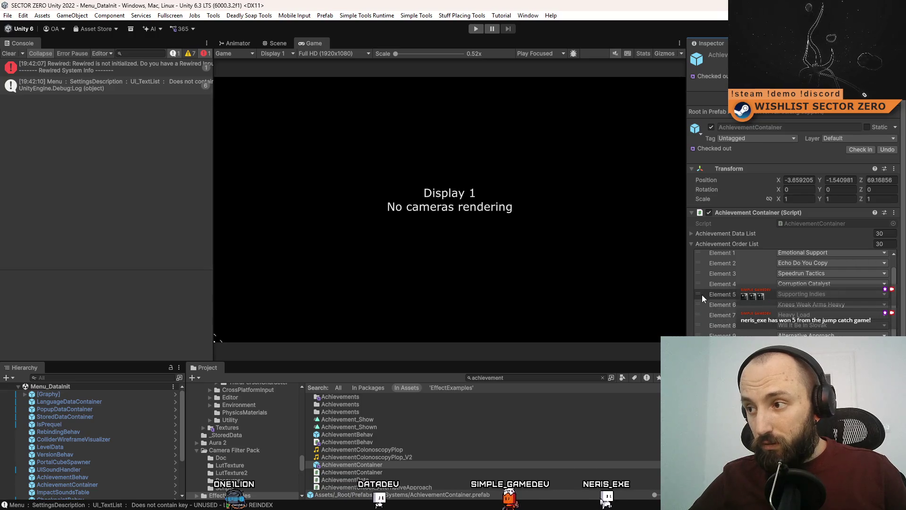
pyautogui.moveTo(702, 294); pyautogui.dragTo(708, 349)
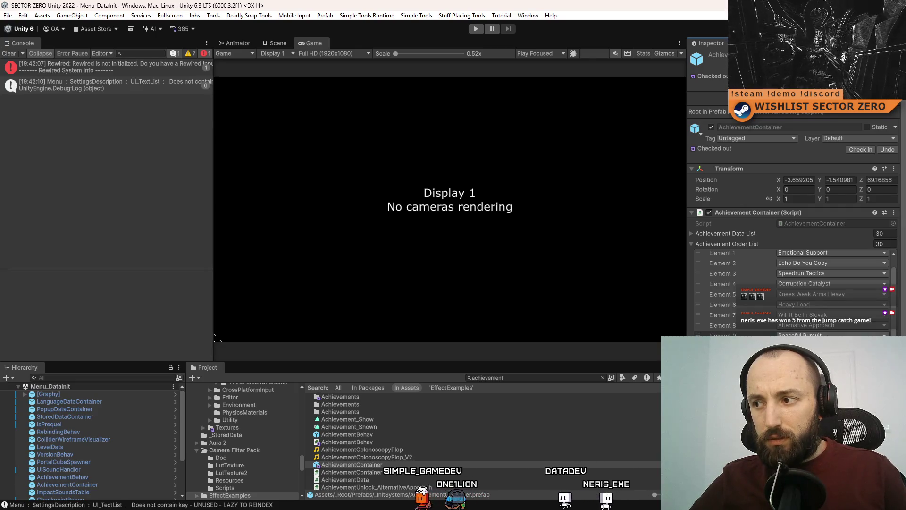
# - Move Knees Weak Arms Heavy down and Like A Record into Element 5, then relaunch fullscreen
pyautogui.click(723, 335)
pyautogui.moveTo(699, 336); pyautogui.dragTo(700, 349)
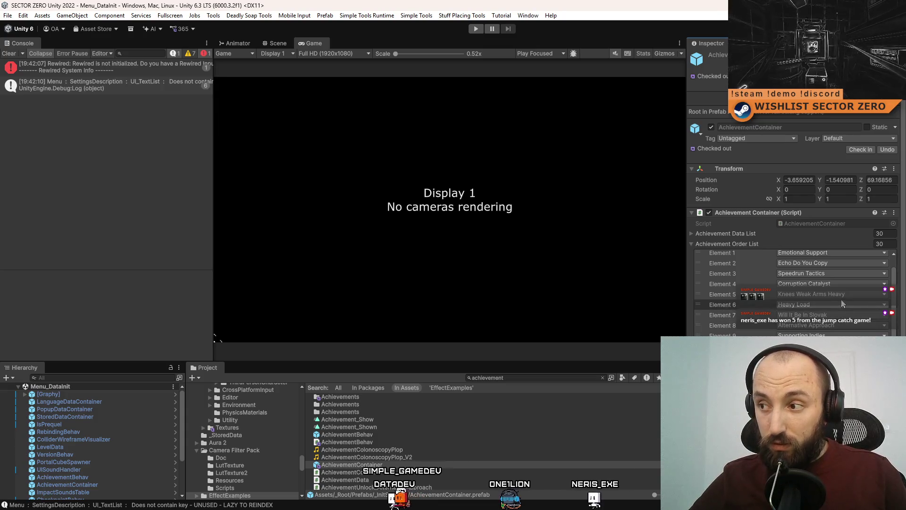
pyautogui.moveTo(698, 294); pyautogui.dragTo(698, 349)
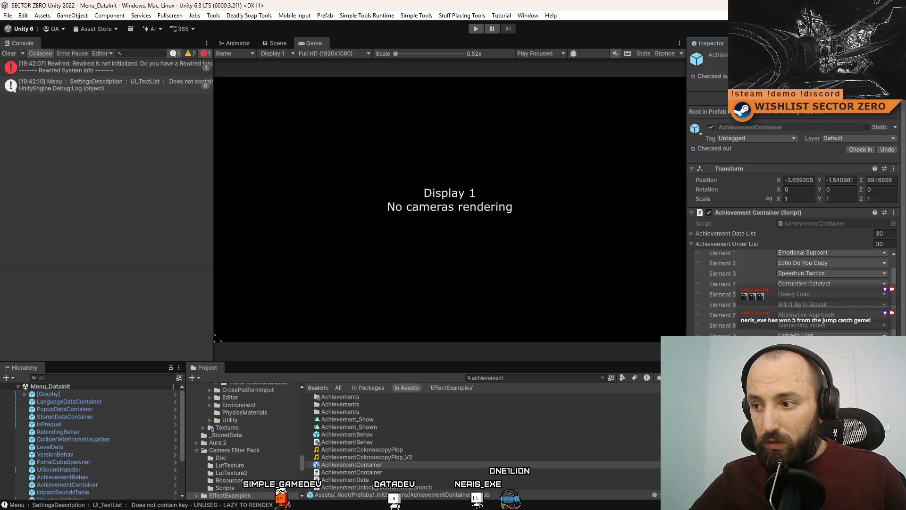
pyautogui.moveTo(731, 294)
pyautogui.mouseDown()
pyautogui.moveTo(729, 308)
pyautogui.moveTo(734, 294)
pyautogui.mouseUp()
pyautogui.click(475, 29)
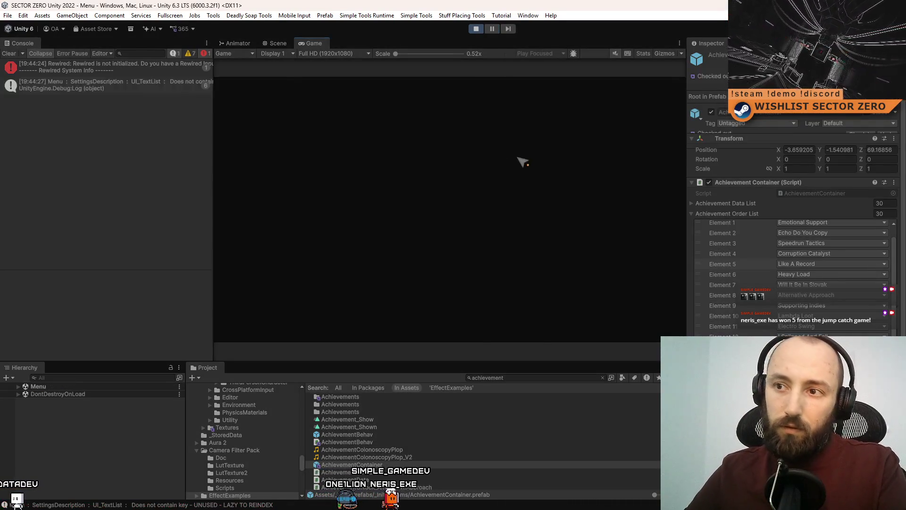
pyautogui.press('F10')
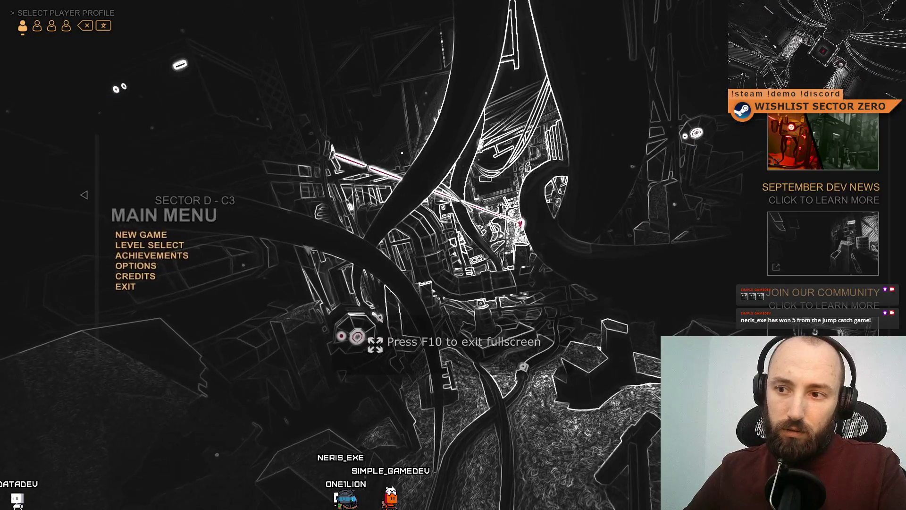
# - Open Achievements, inspect page 2's entries, then move to page 3 showing Lambda Loot through Peaceful Pursuit
pyautogui.click(151, 254)
pyautogui.click(148, 310)
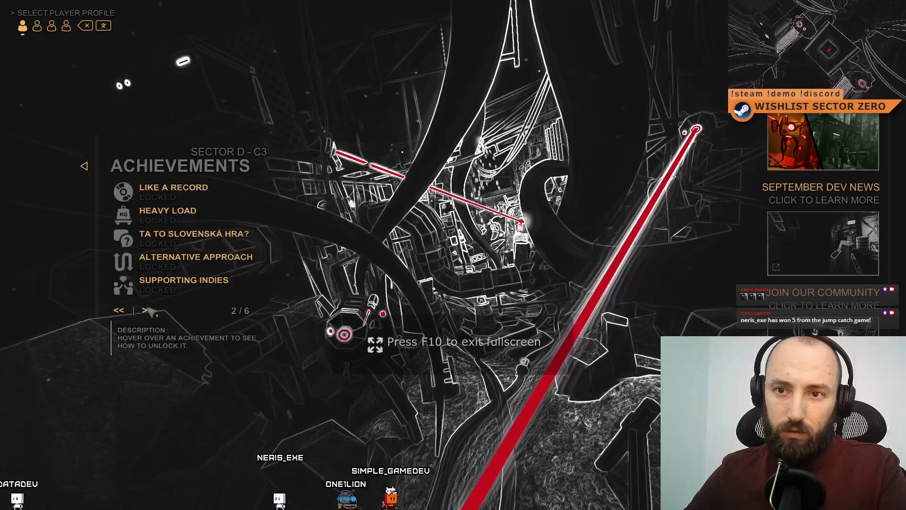
pyautogui.moveTo(200, 191)
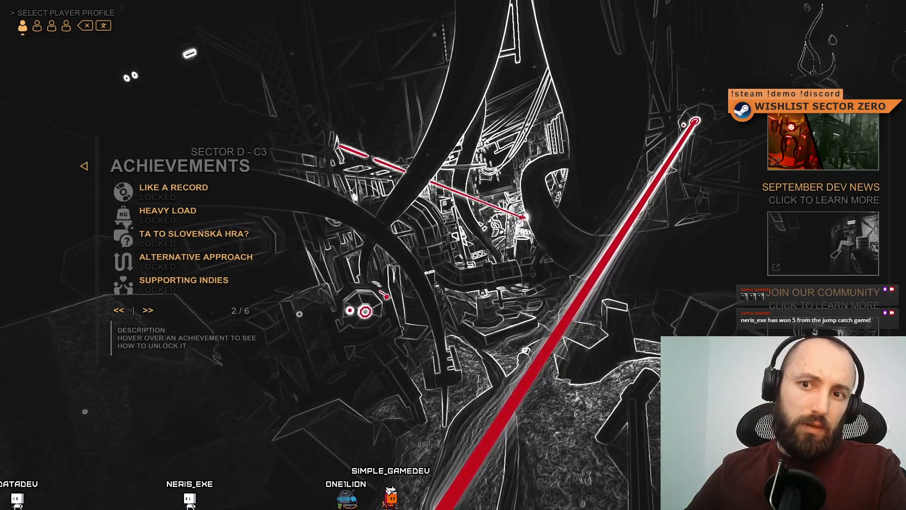
pyautogui.moveTo(146, 220)
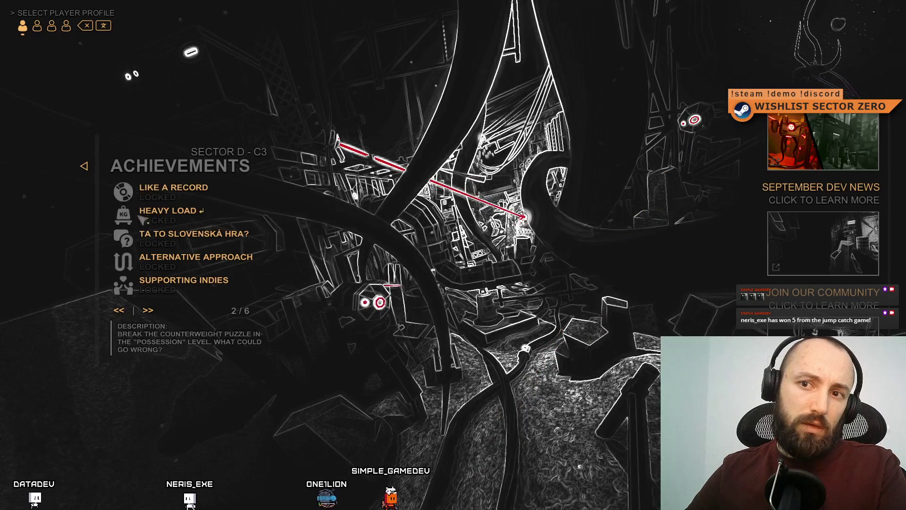
pyautogui.moveTo(196, 258)
pyautogui.moveTo(150, 242)
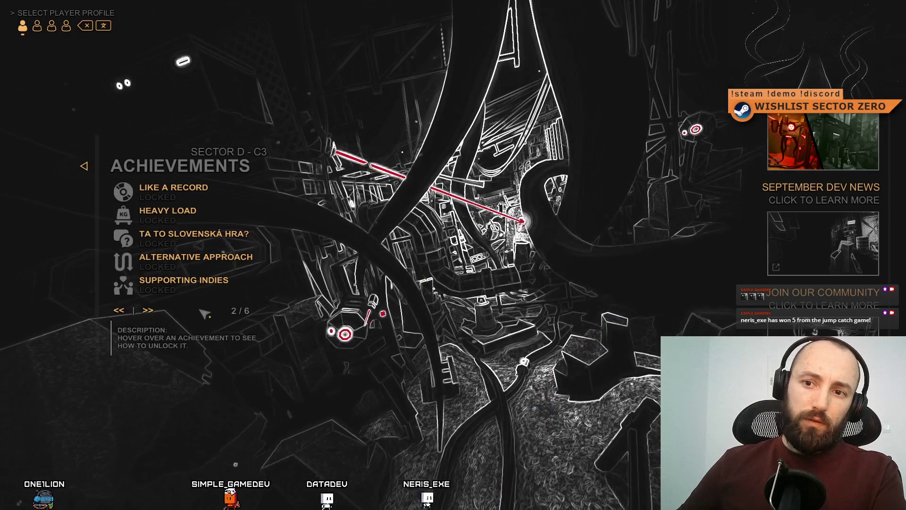
pyautogui.click(154, 314)
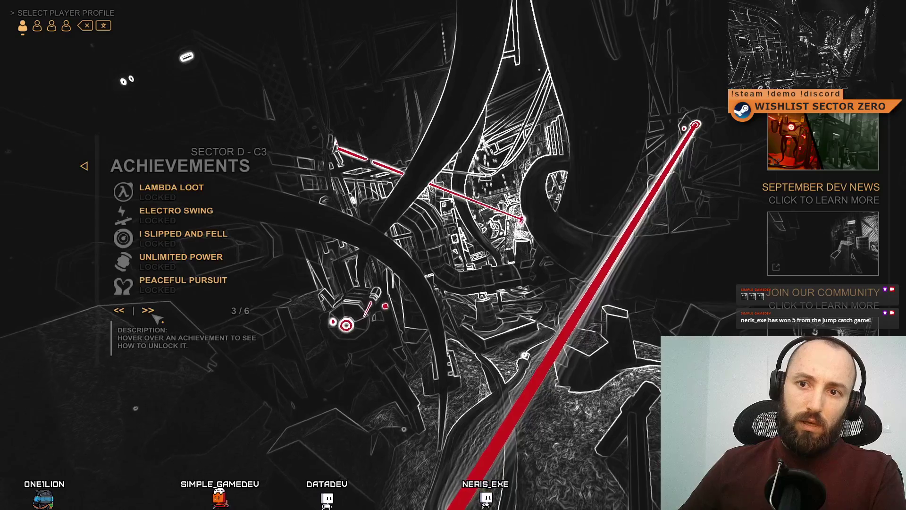
pyautogui.click(119, 311)
pyautogui.click(148, 310)
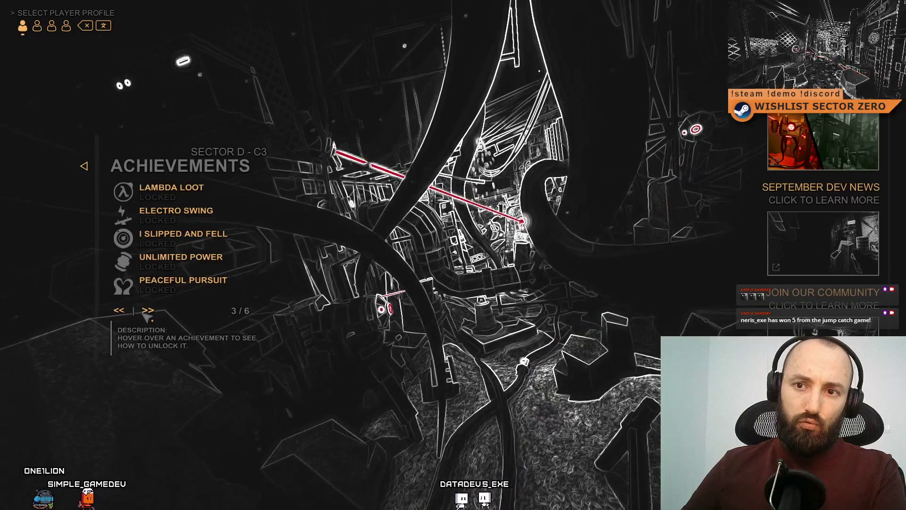
# - Flip through Achievements pages 2 to 5 and back to page 1, ending on page 2
pyautogui.click(124, 311)
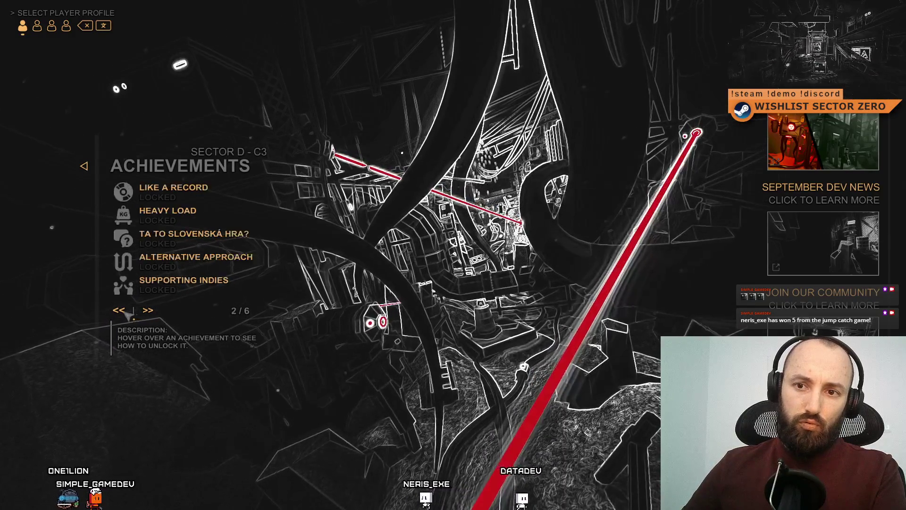
pyautogui.click(148, 311)
pyautogui.click(120, 311)
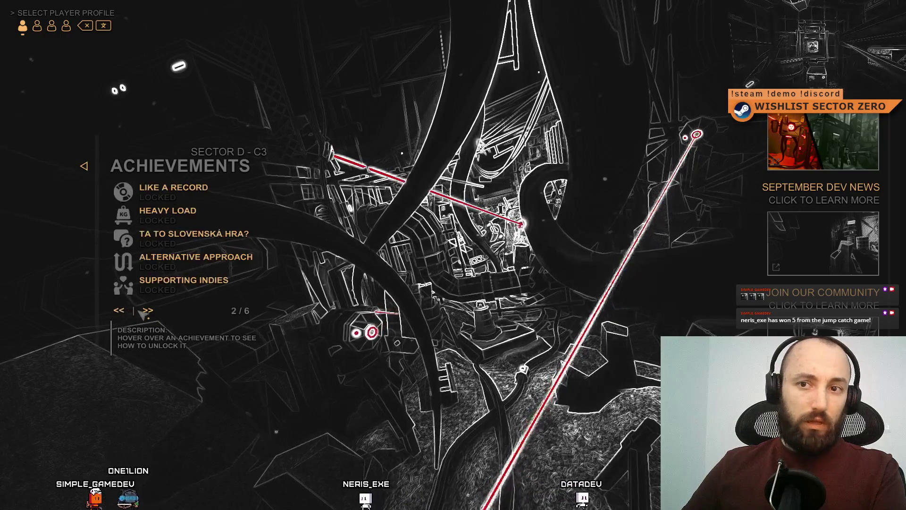
pyautogui.click(146, 312)
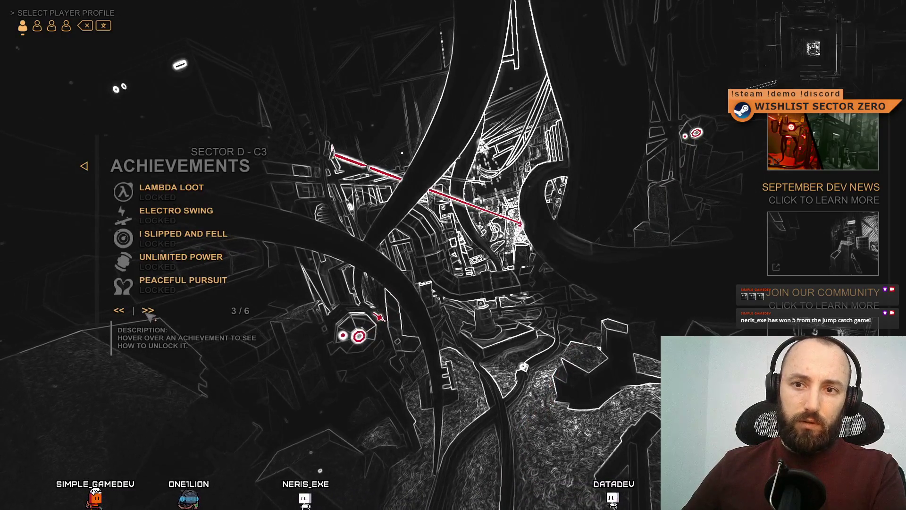
pyautogui.click(148, 312)
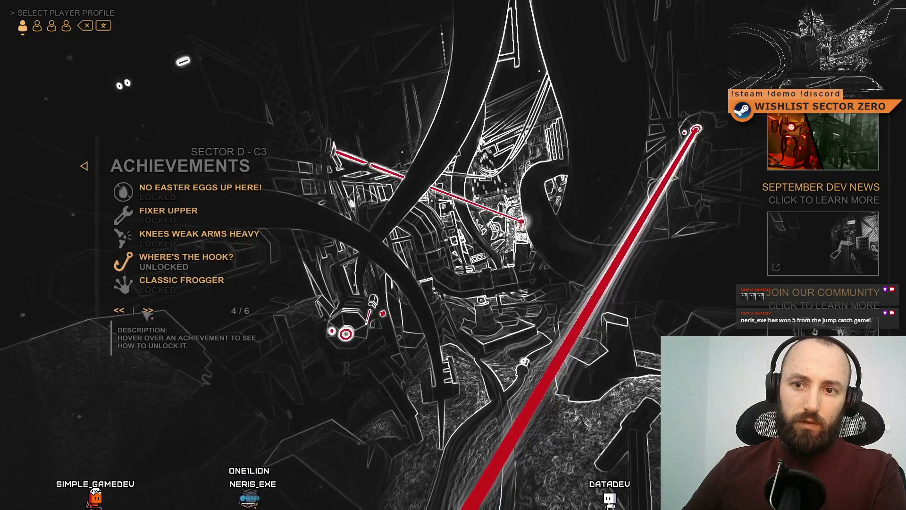
pyautogui.click(149, 311)
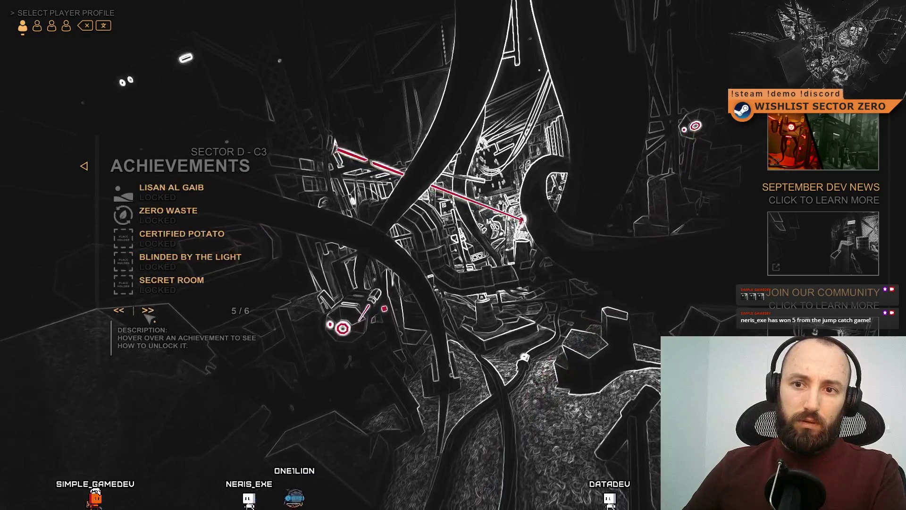
pyautogui.click(120, 311)
pyautogui.click(120, 312)
pyautogui.click(120, 311)
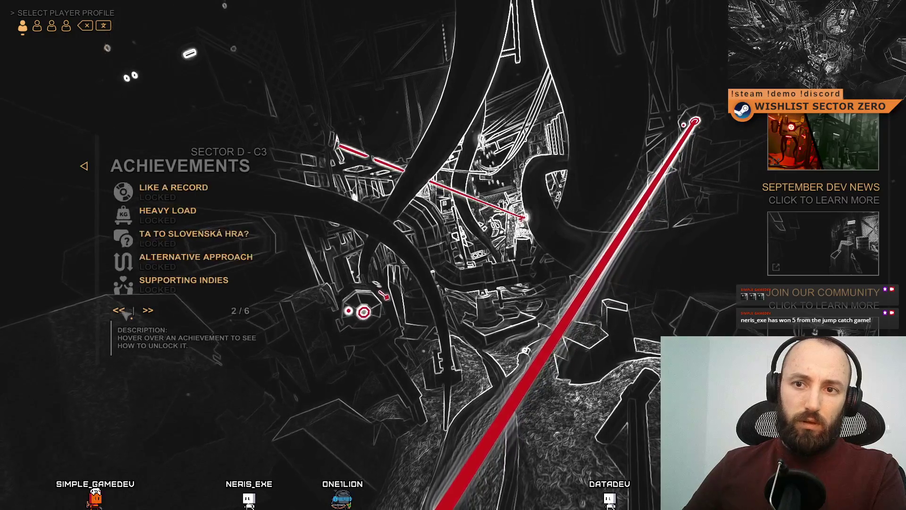
pyautogui.click(120, 310)
pyautogui.click(147, 310)
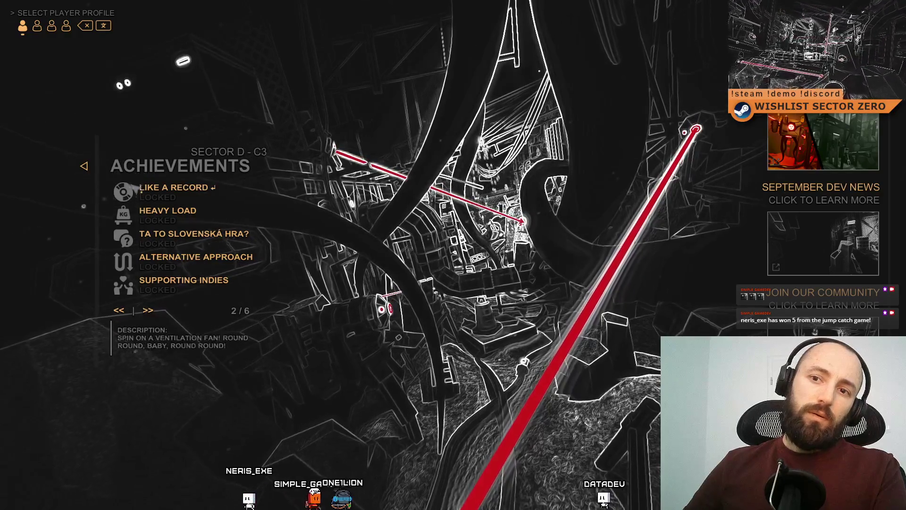
pyautogui.click(122, 311)
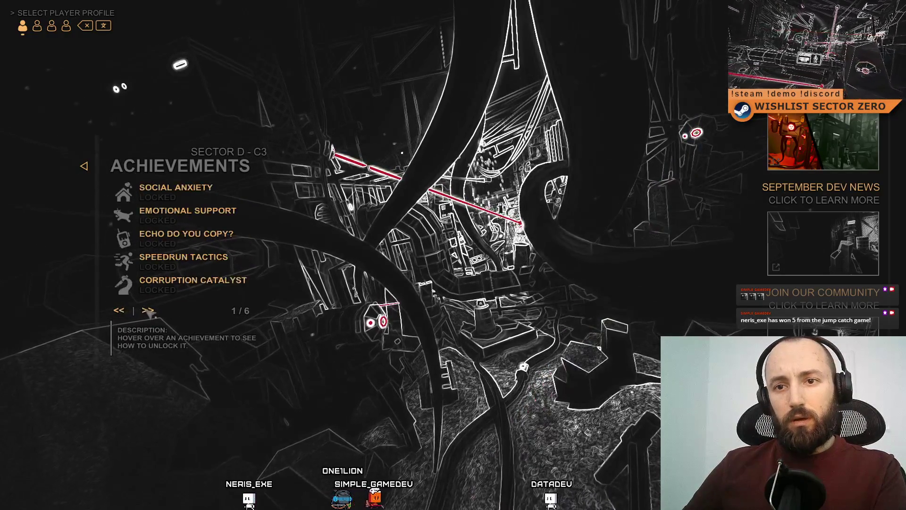
pyautogui.click(148, 312)
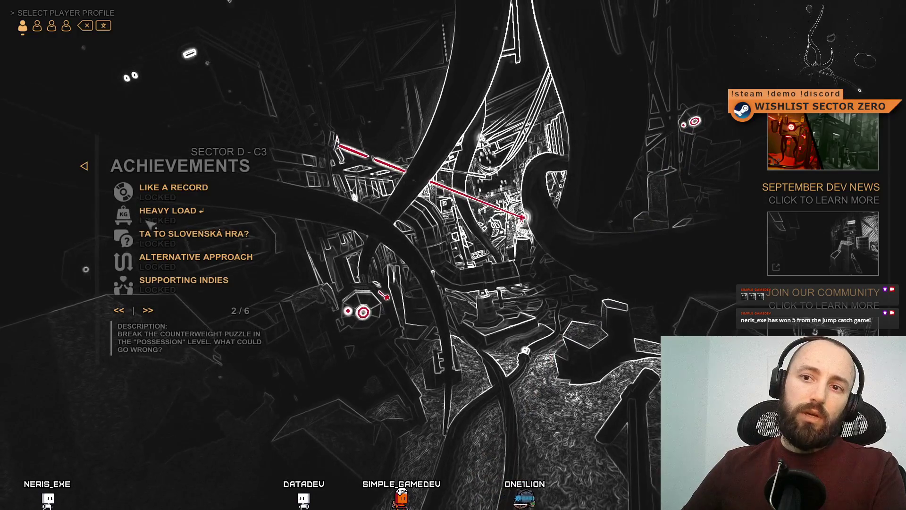
# - Flip between pages 2, 3 and 4 again, settle on page 2 and exit fullscreen
pyautogui.click(154, 317)
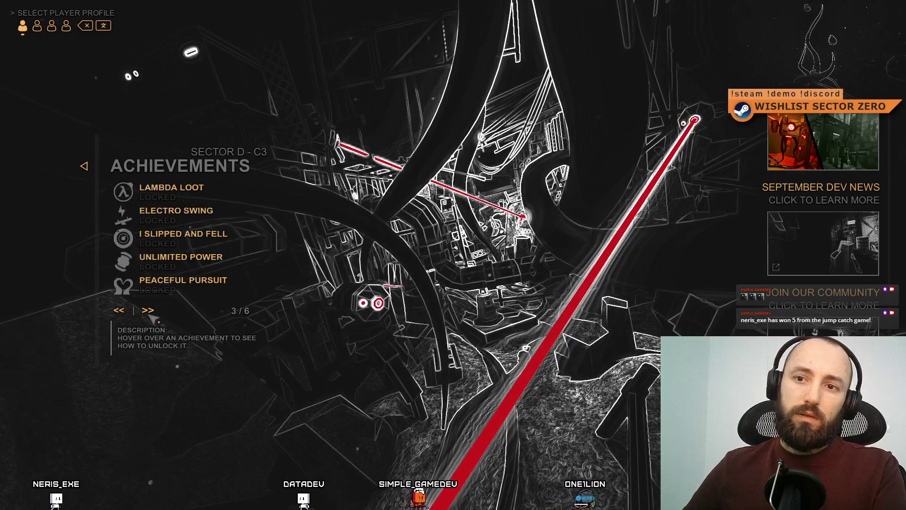
pyautogui.click(126, 313)
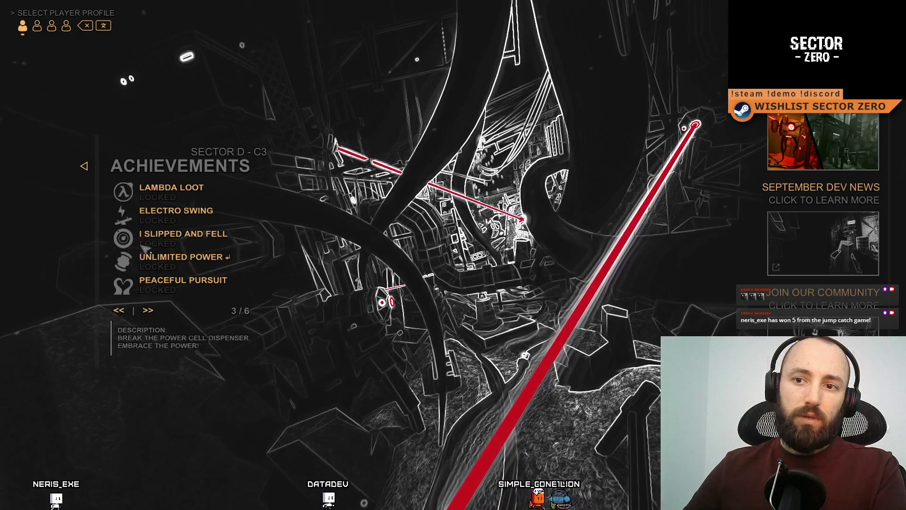
pyautogui.click(120, 312)
pyautogui.click(149, 312)
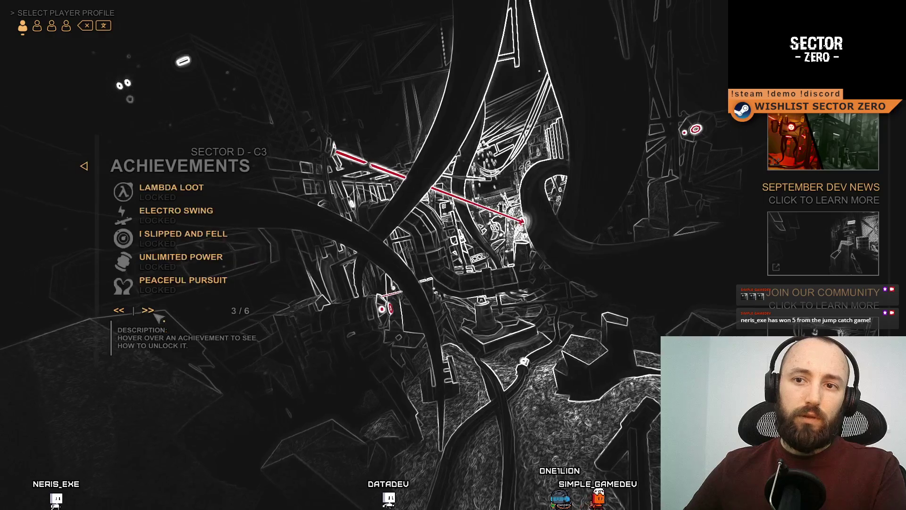
pyautogui.click(121, 311)
pyautogui.click(148, 311)
pyautogui.click(147, 312)
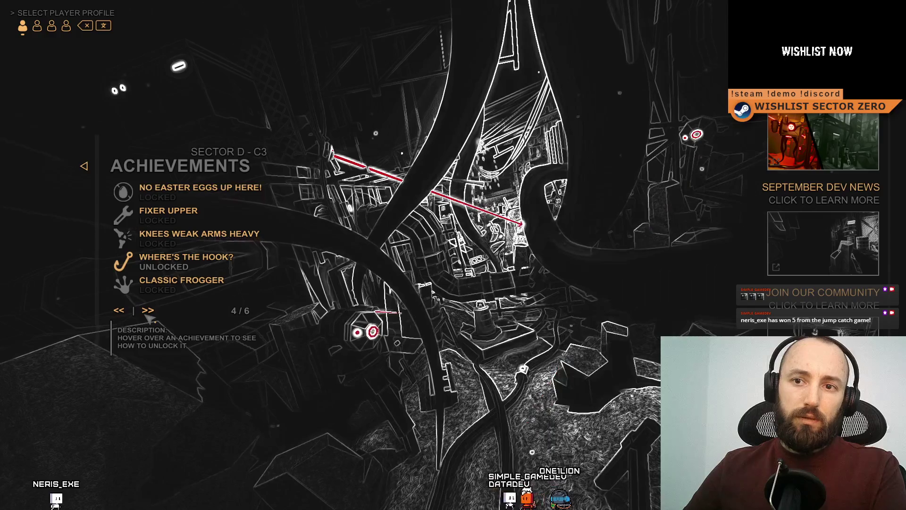
pyautogui.click(119, 310)
pyautogui.click(119, 310)
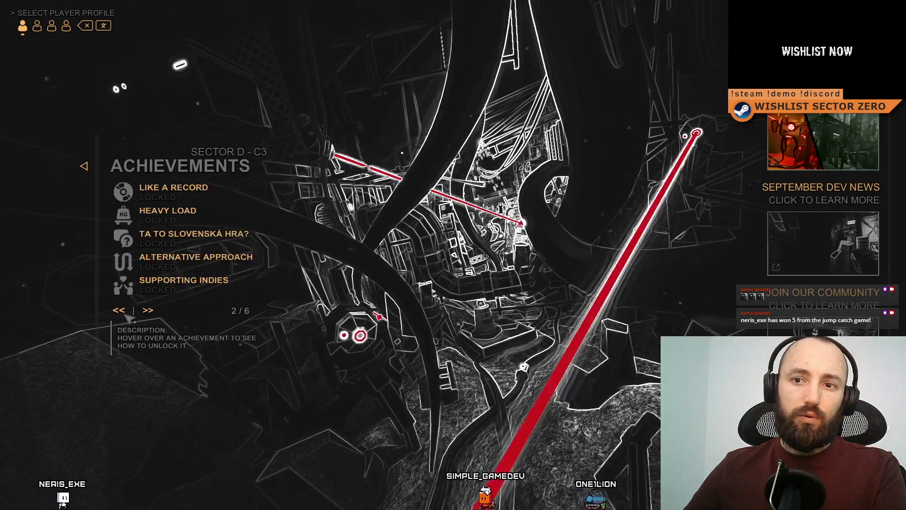
pyautogui.click(147, 312)
pyautogui.click(148, 312)
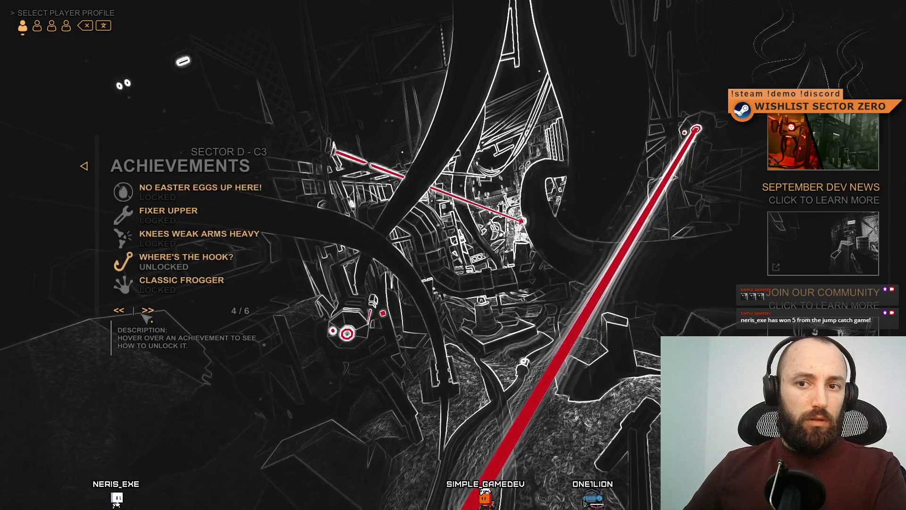
pyautogui.click(119, 310)
pyautogui.click(119, 310)
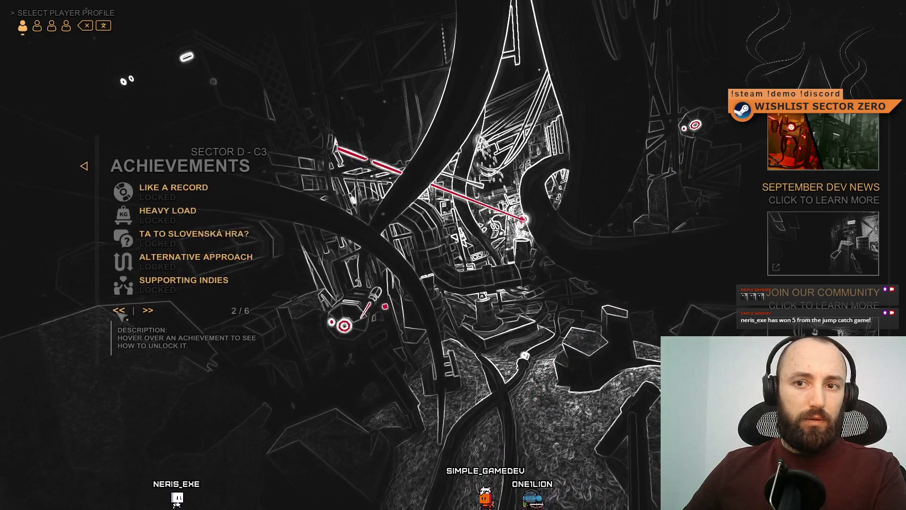
pyautogui.press('F11')
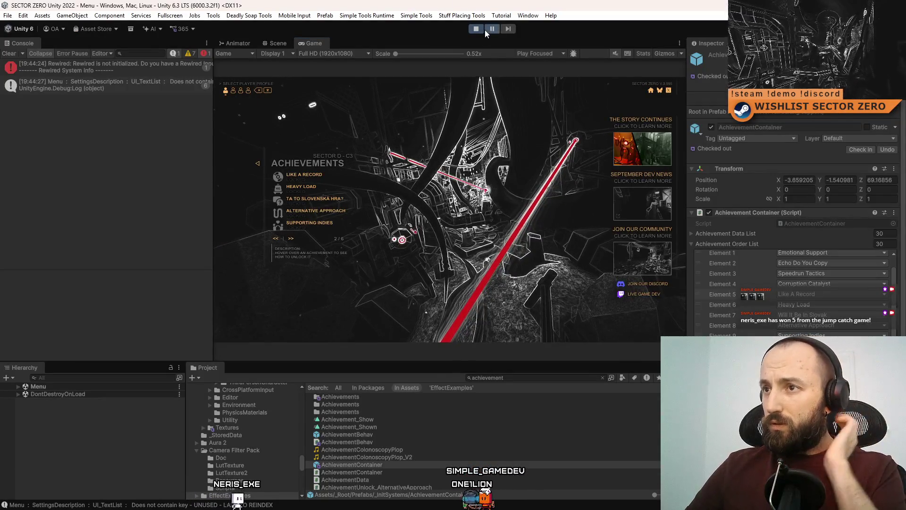
# - Stop the game, drag Unlimited Power higher in the order list, relaunch, and clear the Console
pyautogui.click(477, 31)
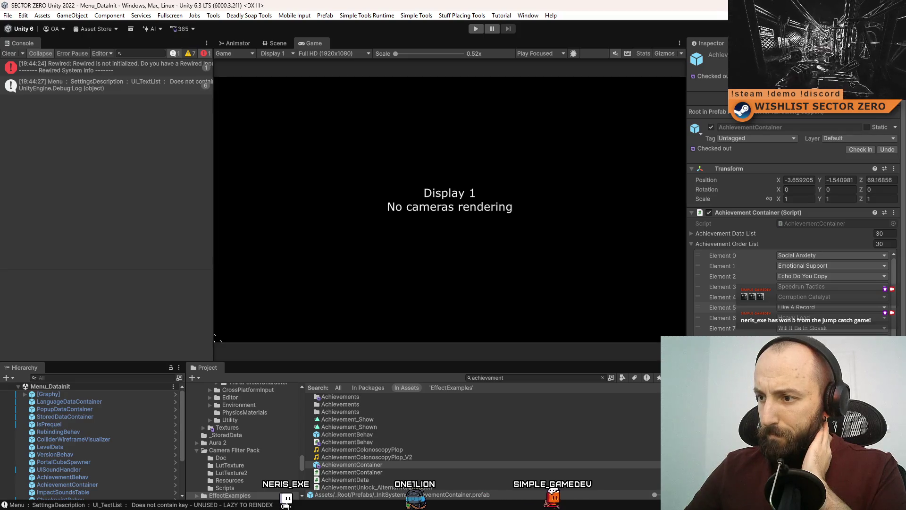
pyautogui.moveTo(708, 330)
pyautogui.mouseDown()
pyautogui.moveTo(713, 324)
pyautogui.moveTo(699, 318)
pyautogui.mouseUp()
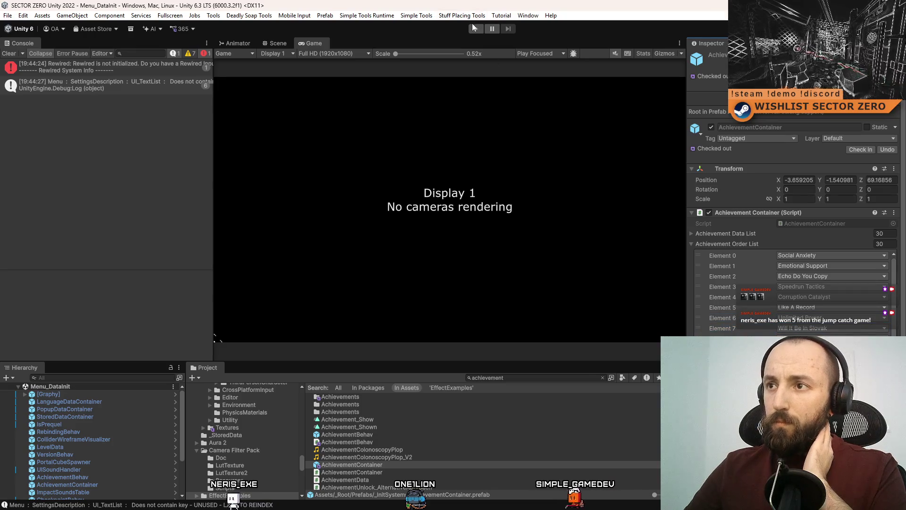
pyautogui.click(476, 29)
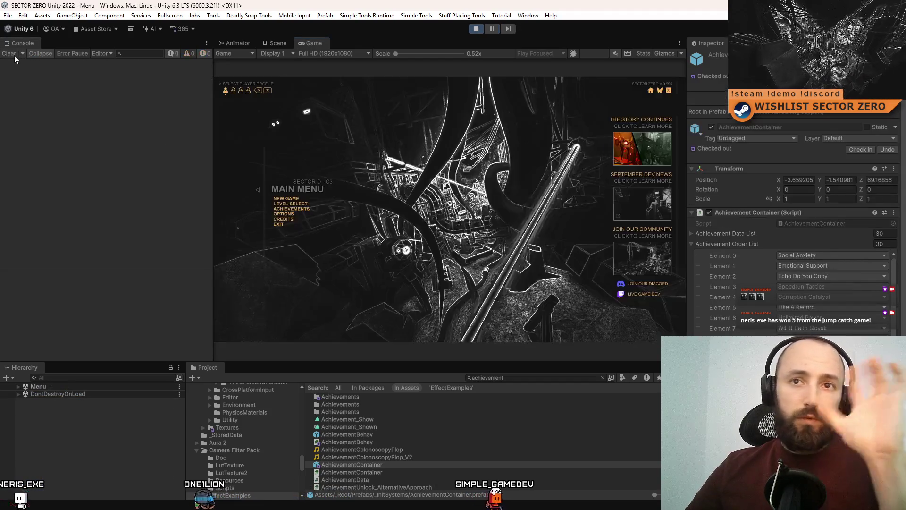
pyautogui.click(10, 53)
# - Go fullscreen, open Achievements and flip between pages 2, 3 and 4, returning to page 2
pyautogui.press('F10')
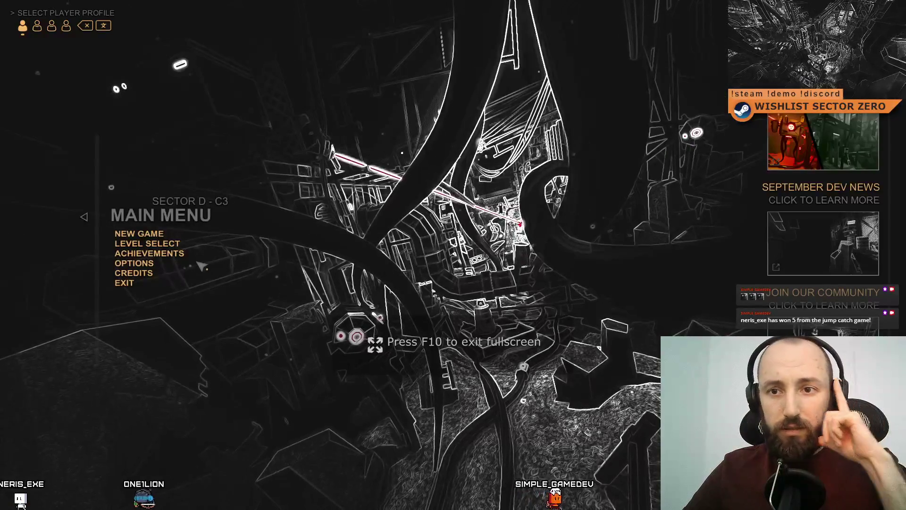
pyautogui.click(132, 239)
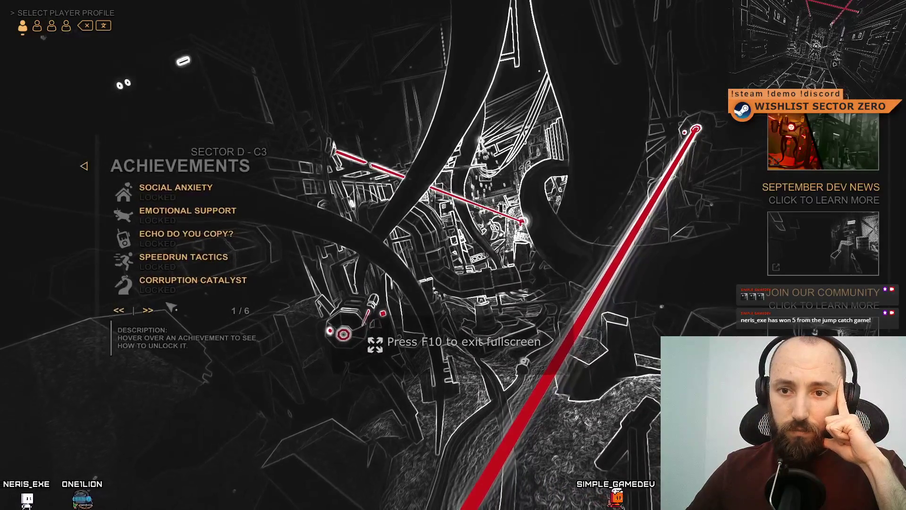
pyautogui.click(147, 310)
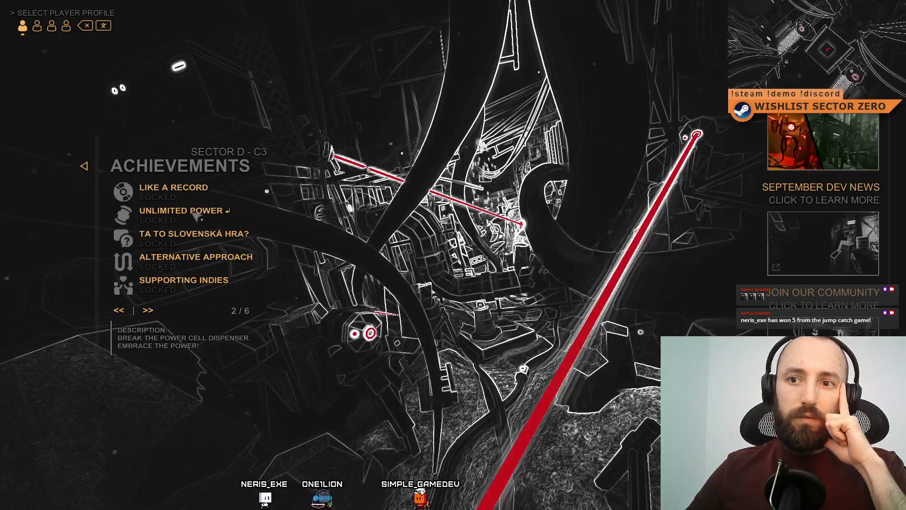
pyautogui.click(153, 316)
pyautogui.click(148, 312)
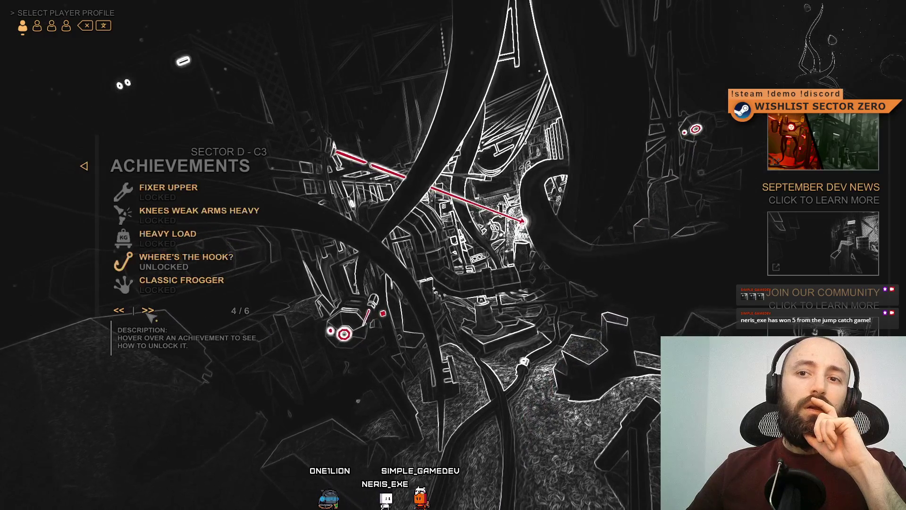
pyautogui.click(126, 314)
pyautogui.click(125, 314)
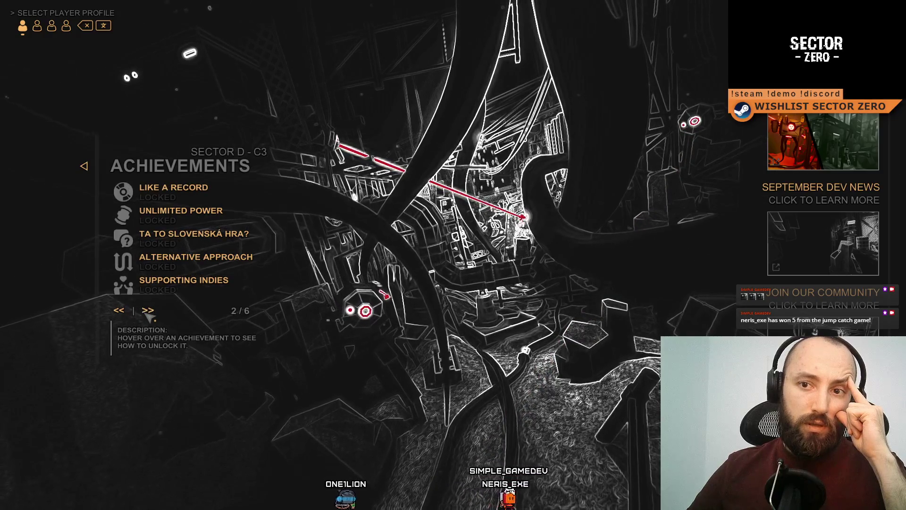
pyautogui.click(148, 312)
pyautogui.click(125, 311)
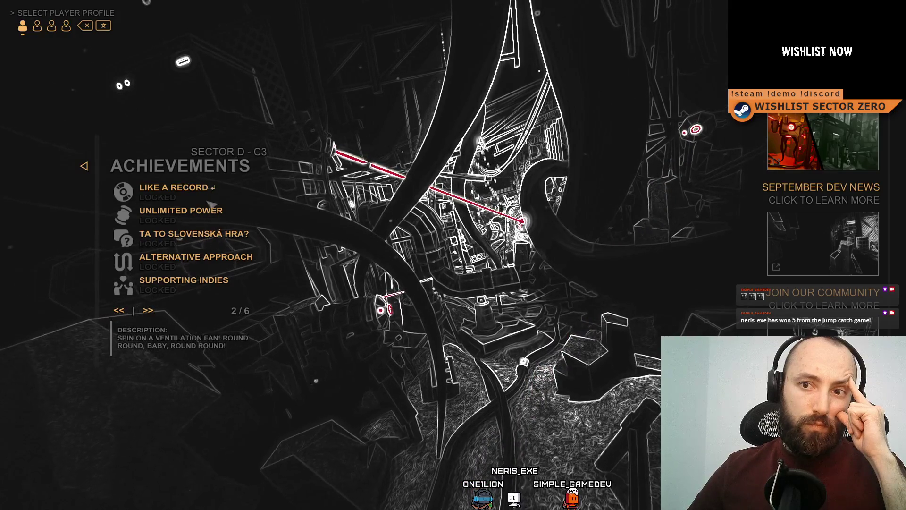
# - Page forward and back through all Achievements pages, end on page 3, then exit fullscreen and stop
pyautogui.click(151, 315)
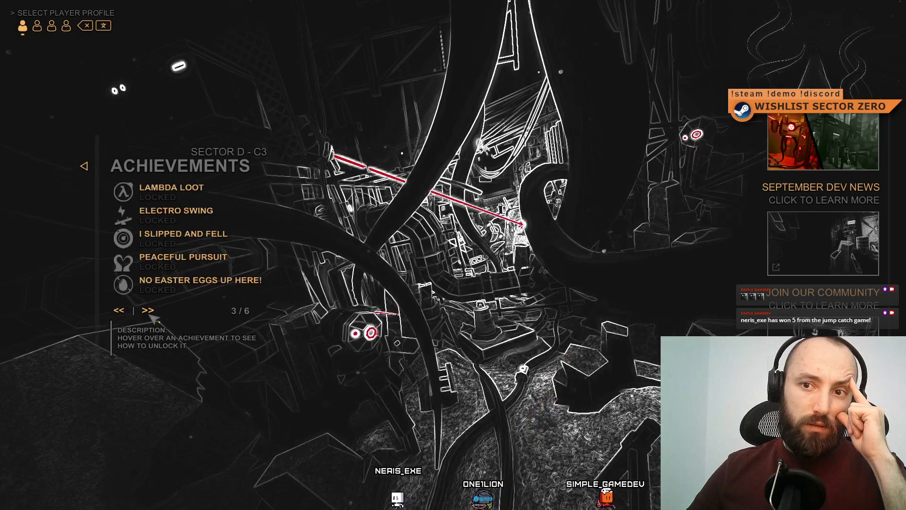
pyautogui.click(150, 314)
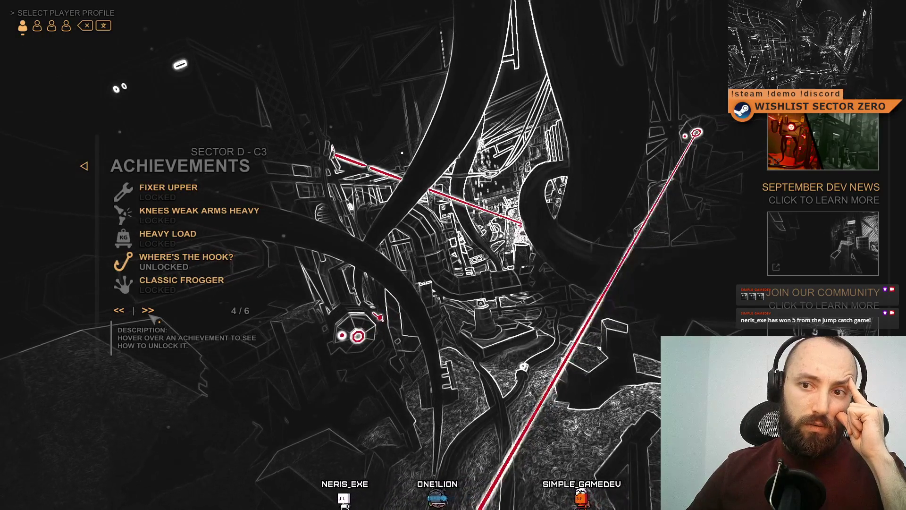
pyautogui.click(151, 313)
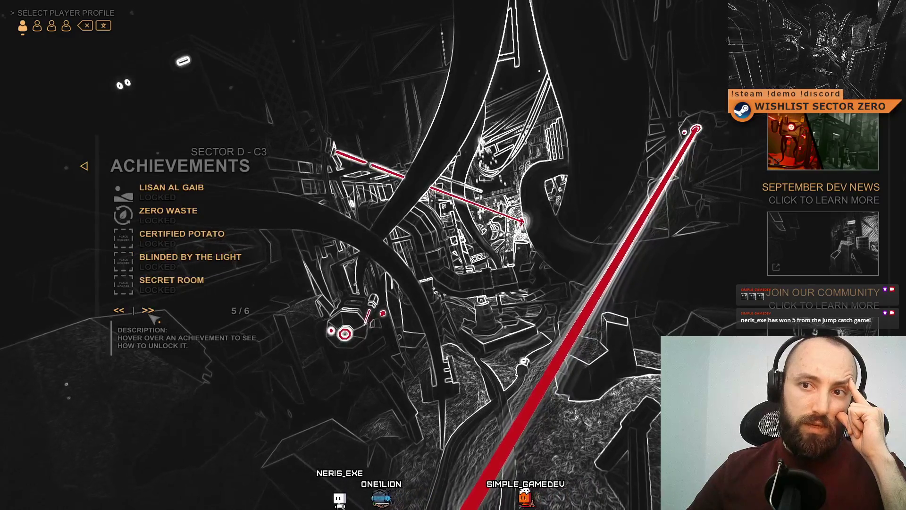
pyautogui.click(121, 312)
pyautogui.click(121, 312)
pyautogui.click(122, 314)
pyautogui.click(122, 314)
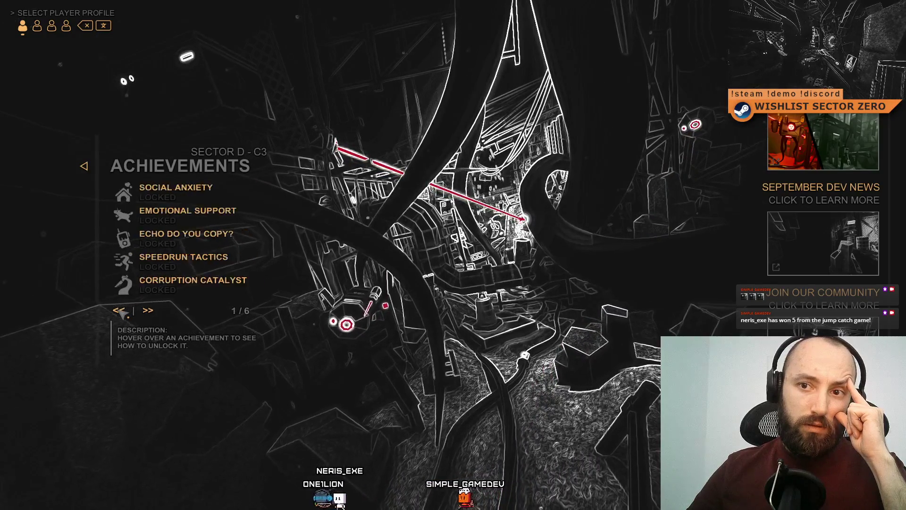
pyautogui.click(123, 314)
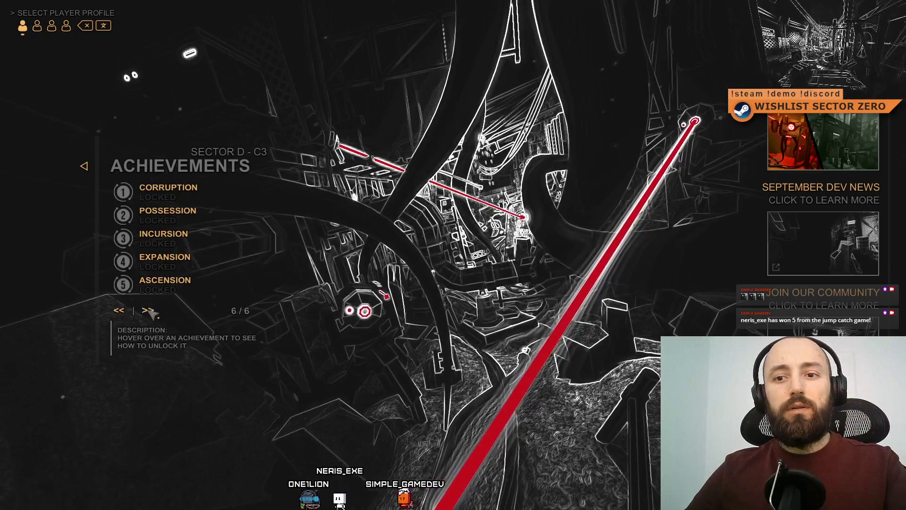
pyautogui.click(121, 314)
pyautogui.click(120, 314)
pyautogui.click(120, 314)
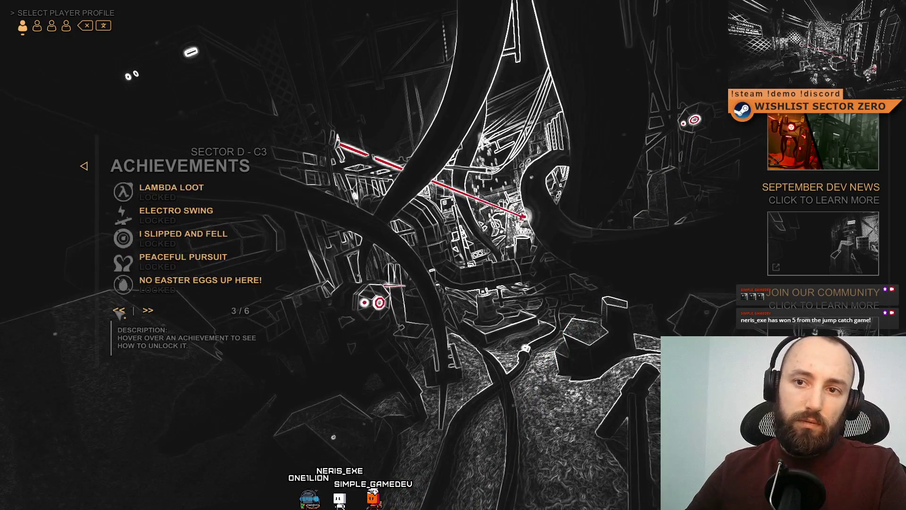
pyautogui.click(120, 314)
pyautogui.click(148, 310)
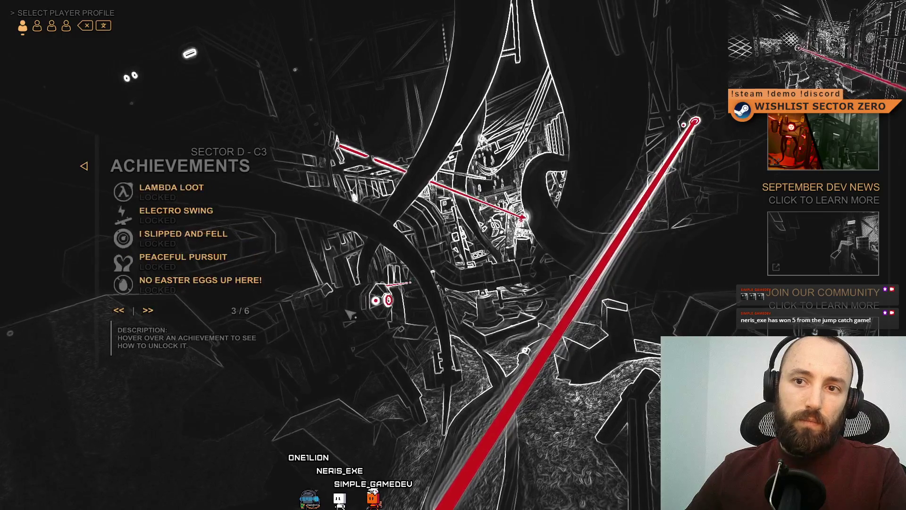
pyautogui.press('F11')
pyautogui.click(481, 30)
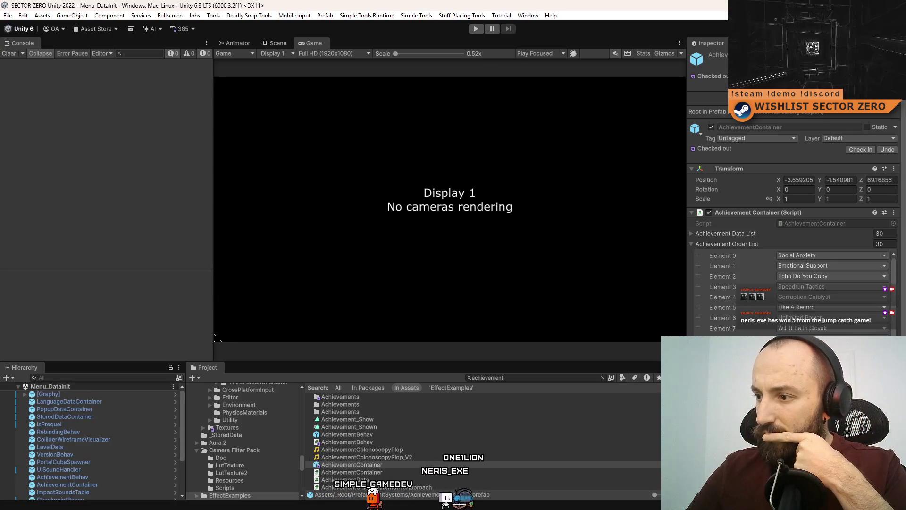
# - Drag Lisan Al Gaib from Element 20 up to Element 6, then relaunch the game fullscreen
pyautogui.scroll(-3, 833, 290)
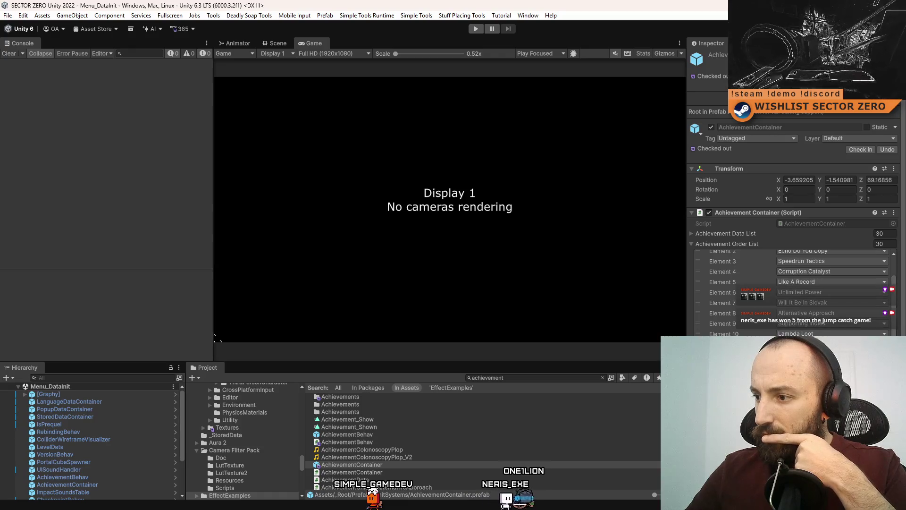
pyautogui.moveTo(786, 330)
pyautogui.mouseDown()
pyautogui.moveTo(785, 251)
pyautogui.moveTo(798, 306)
pyautogui.moveTo(714, 315)
pyautogui.mouseUp()
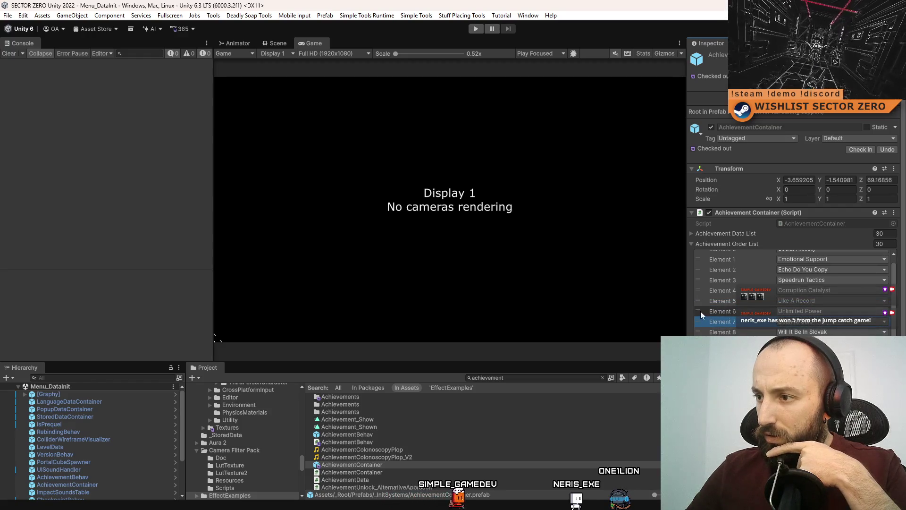
pyautogui.hotkey('ctrl', 'p')
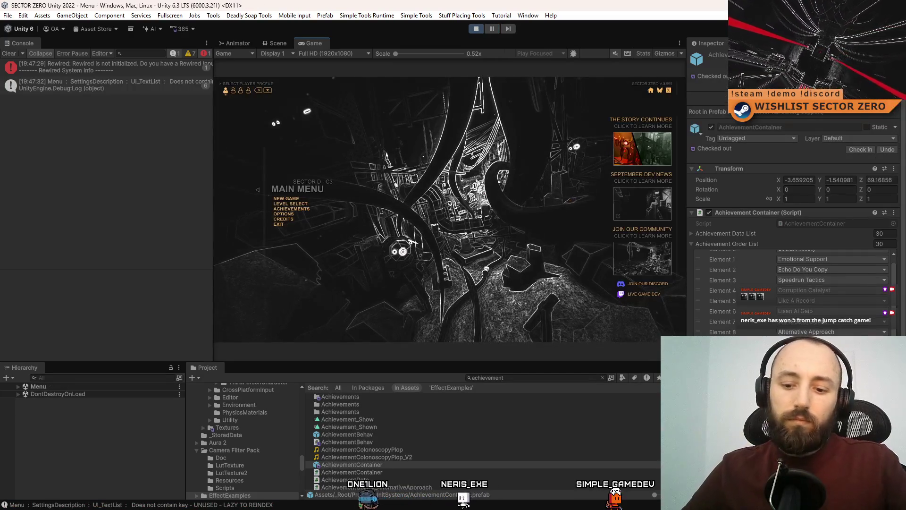
pyautogui.press('F10')
# - Open the in-game Achievements screen and flip between pages 1 and 2 to compare the order
pyautogui.click(152, 251)
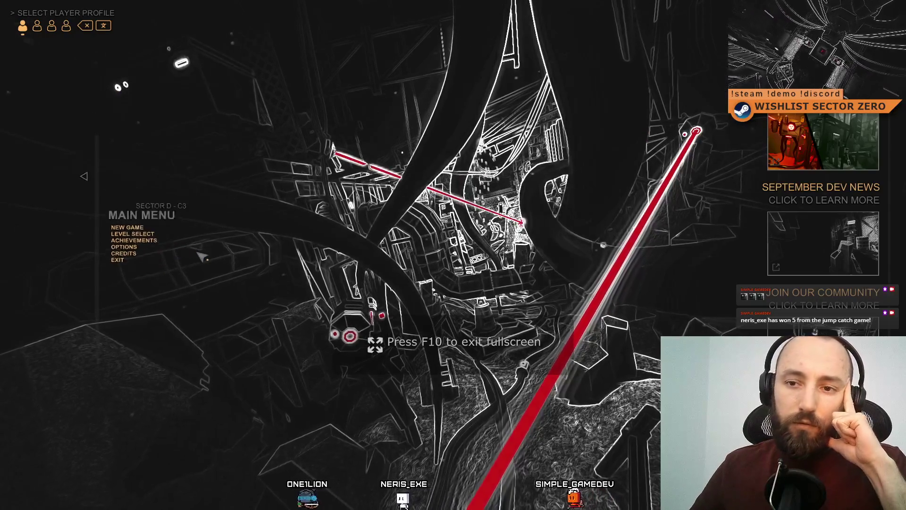
pyautogui.click(148, 314)
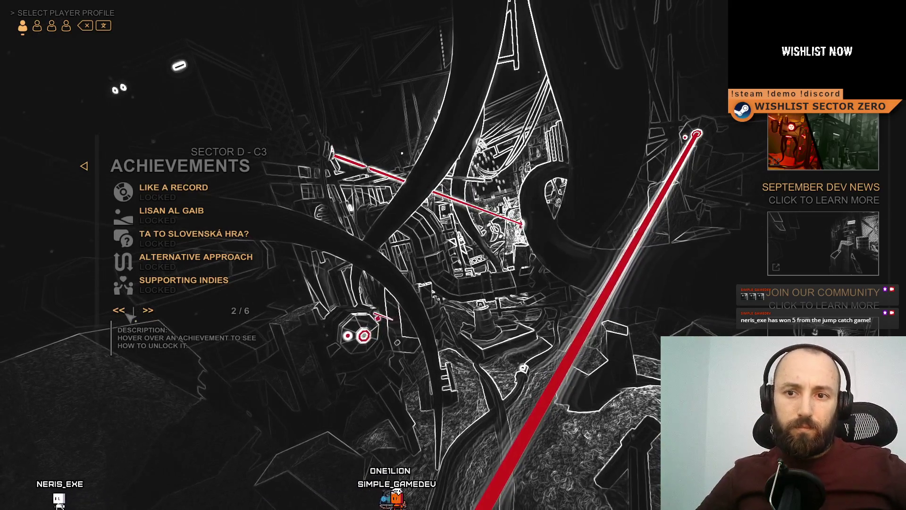
pyautogui.click(127, 310)
pyautogui.click(146, 309)
pyautogui.click(147, 309)
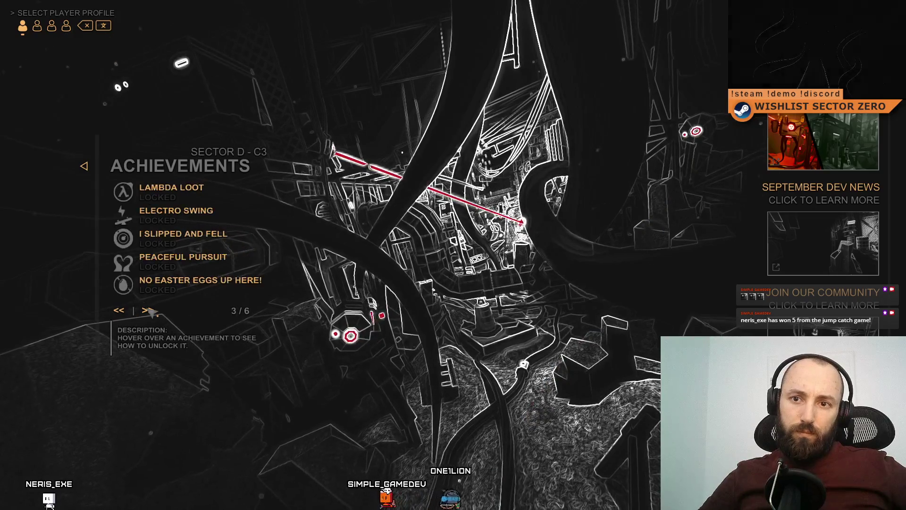
pyautogui.click(119, 310)
pyautogui.click(119, 310)
pyautogui.click(148, 310)
pyautogui.click(119, 310)
pyautogui.click(147, 310)
pyautogui.click(119, 310)
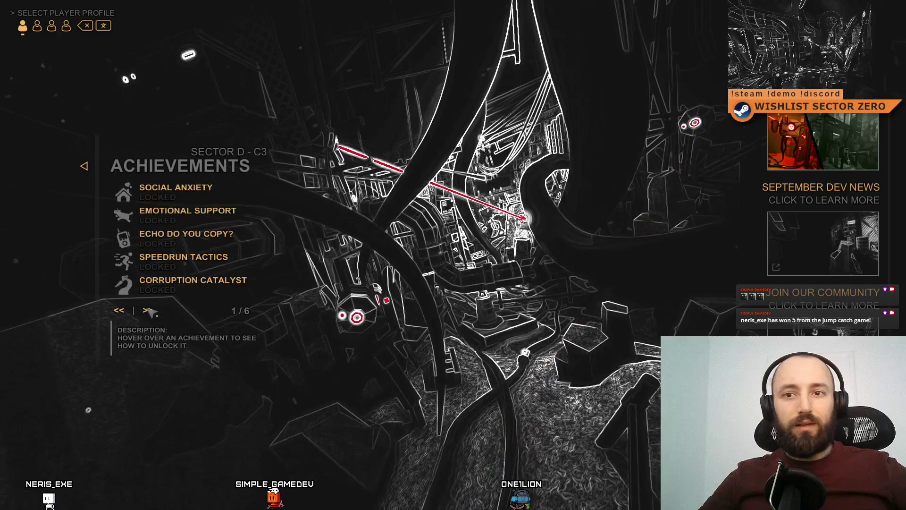
pyautogui.click(146, 310)
pyautogui.click(119, 310)
pyautogui.click(147, 309)
pyautogui.click(119, 310)
# - Page through achievement pages 2 to 5 and back, confirming Lisan Al Gaib follows Like A Record
pyautogui.click(148, 310)
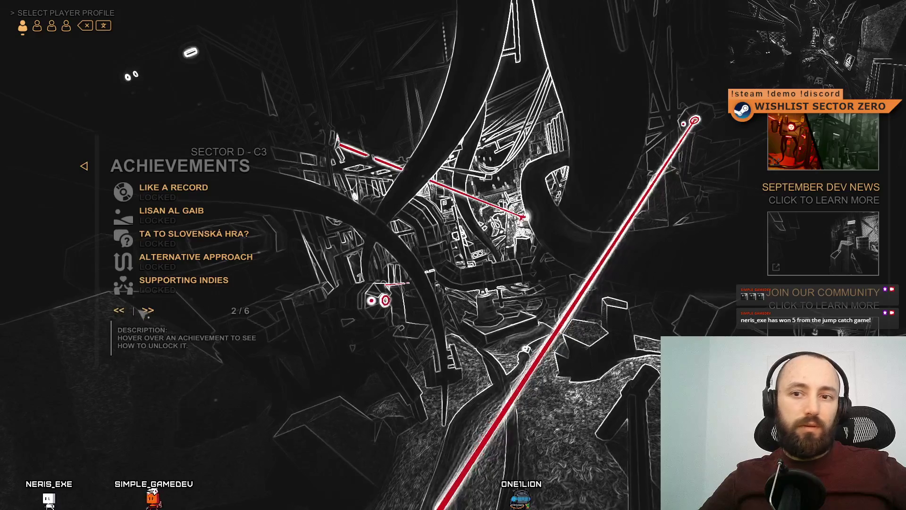
pyautogui.click(119, 309)
pyautogui.click(148, 310)
pyautogui.click(149, 310)
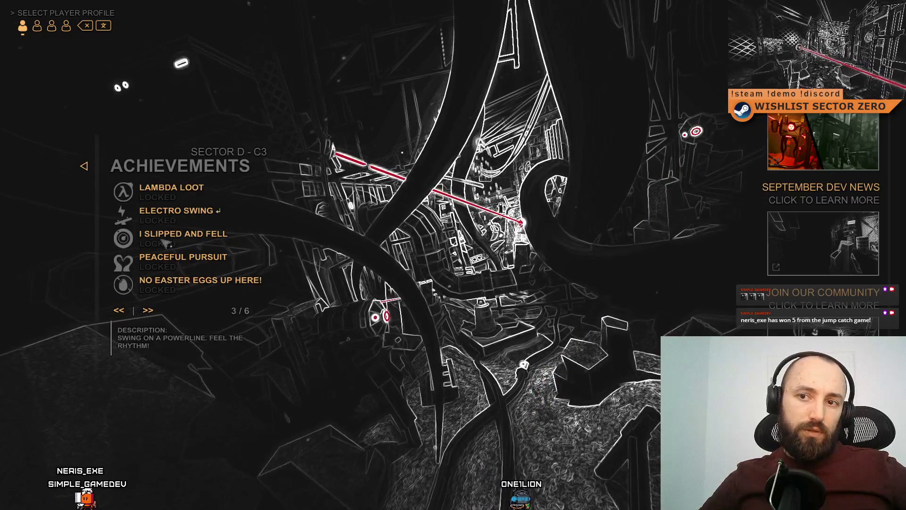
pyautogui.click(149, 310)
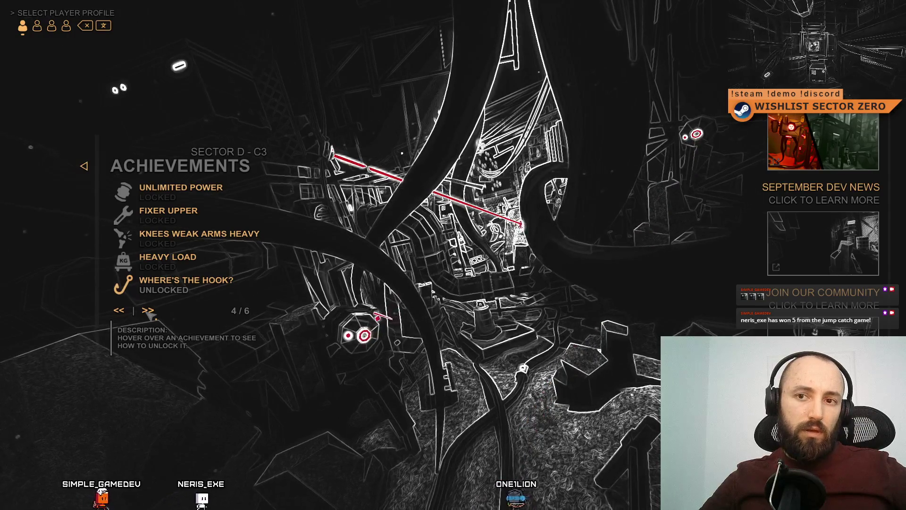
pyautogui.click(149, 310)
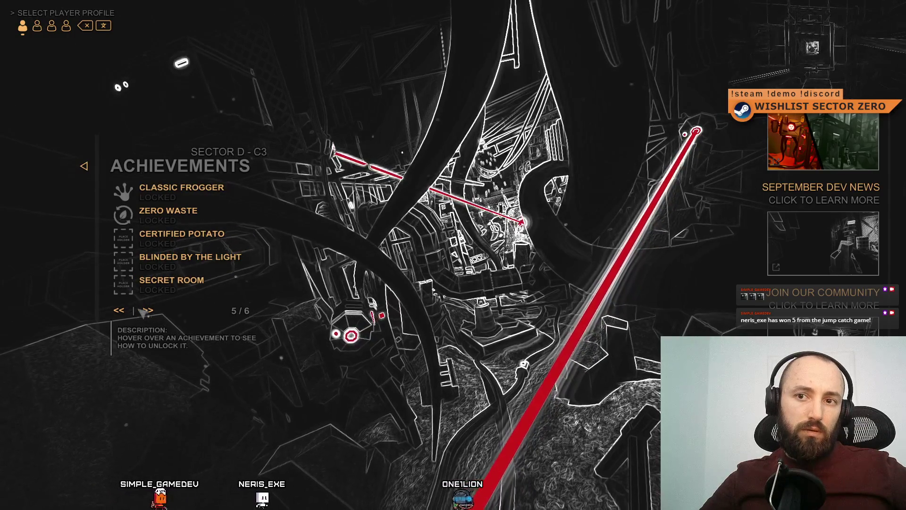
pyautogui.click(119, 310)
pyautogui.click(120, 311)
pyautogui.click(120, 311)
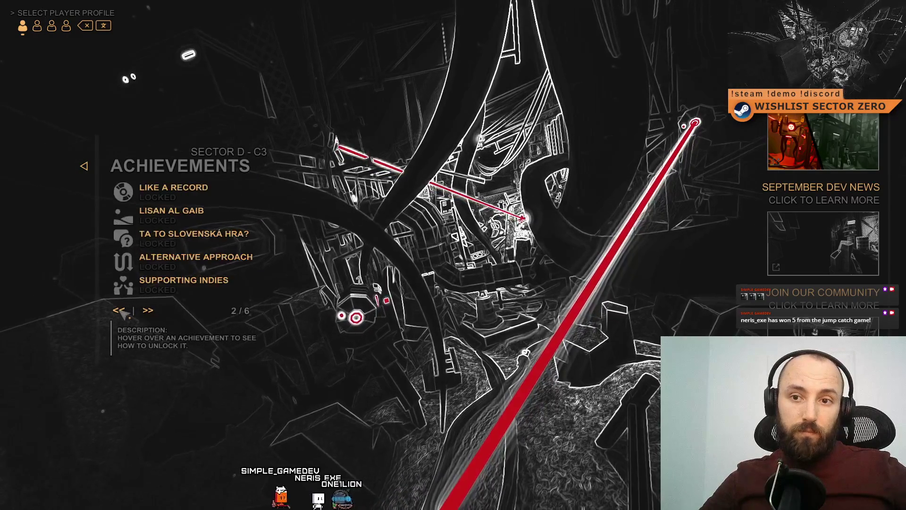
pyautogui.click(120, 311)
pyautogui.click(153, 312)
pyautogui.click(148, 312)
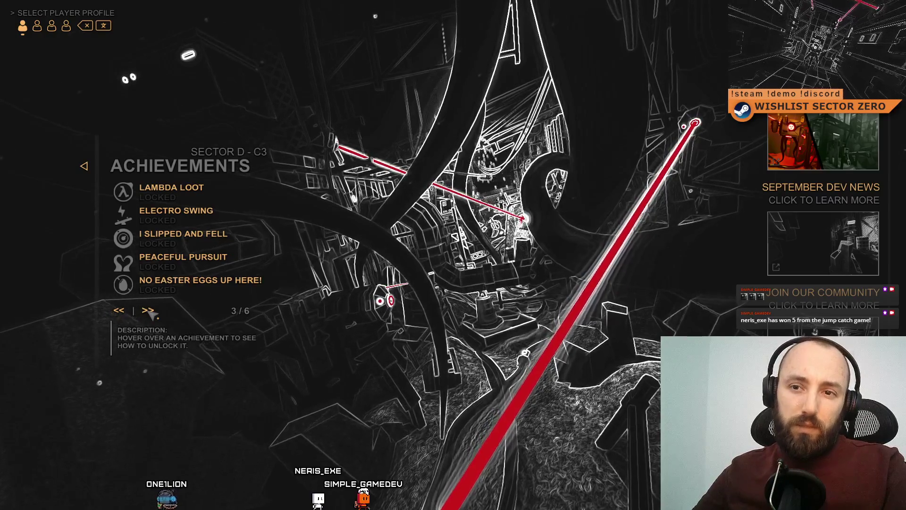
pyautogui.click(149, 313)
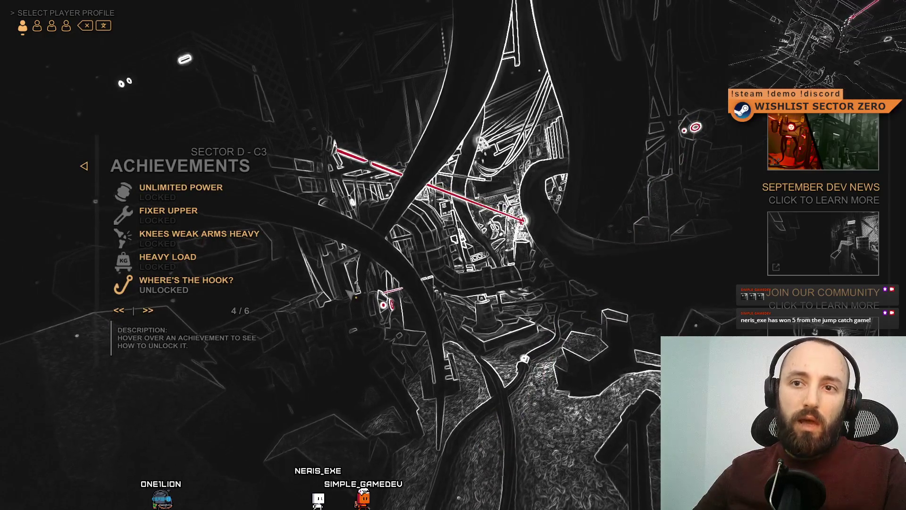
# - Exit the fullscreen game view and stop play mode
pyautogui.press('F11')
pyautogui.click(478, 29)
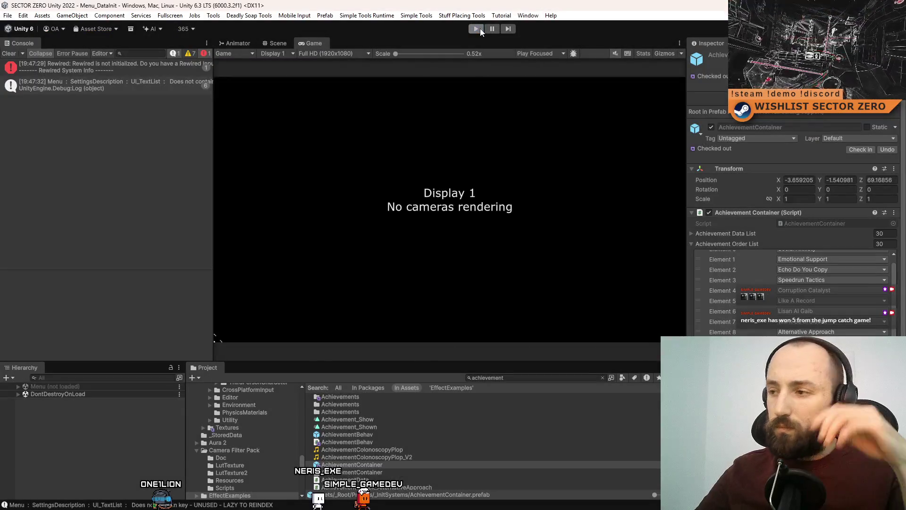
pyautogui.scroll(1, 830, 316)
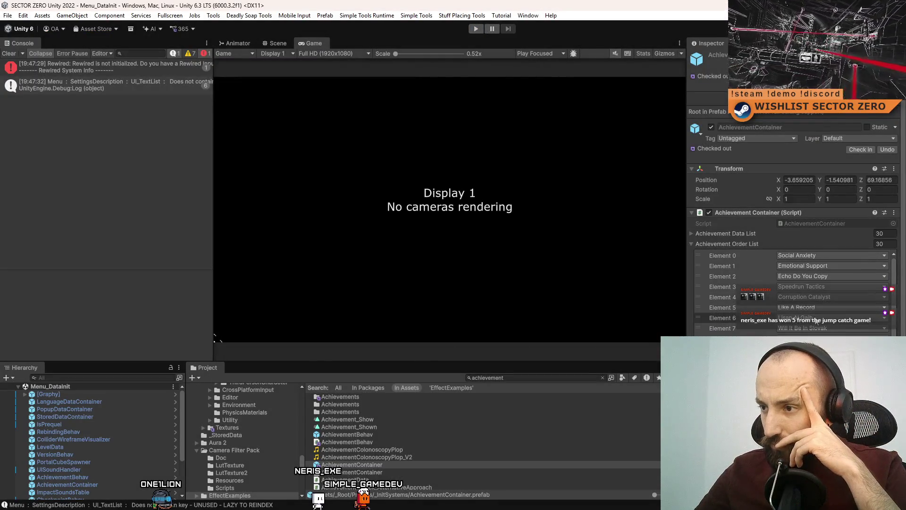
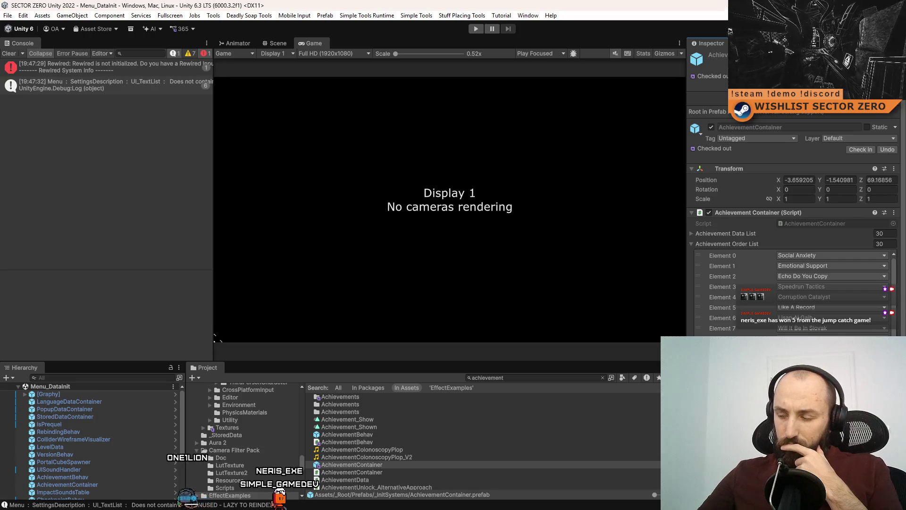
# - Scroll the Achievement Order List, then enter Play mode to launch the game's main menu
pyautogui.scroll(-2, 793, 292)
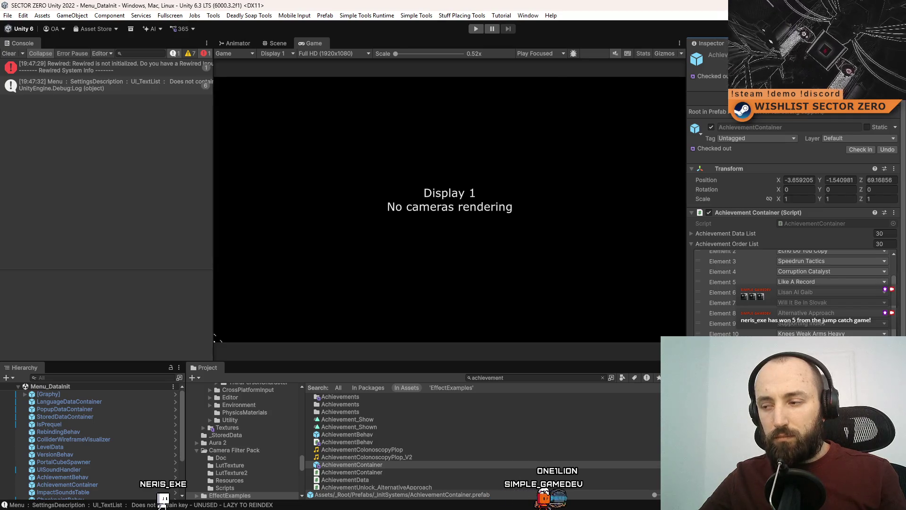
pyautogui.click(481, 31)
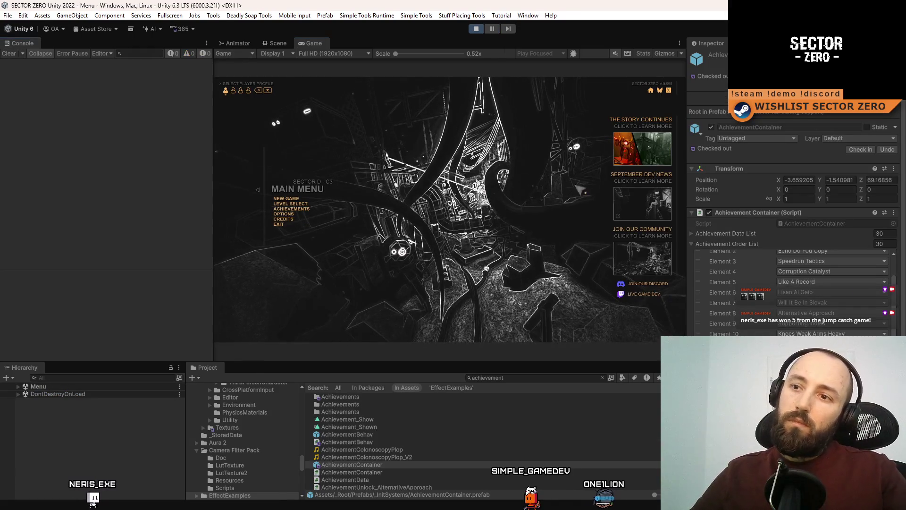
# - Show the game fullscreen, open Achievements and flip between pages, settling on page 3
pyautogui.press('F10')
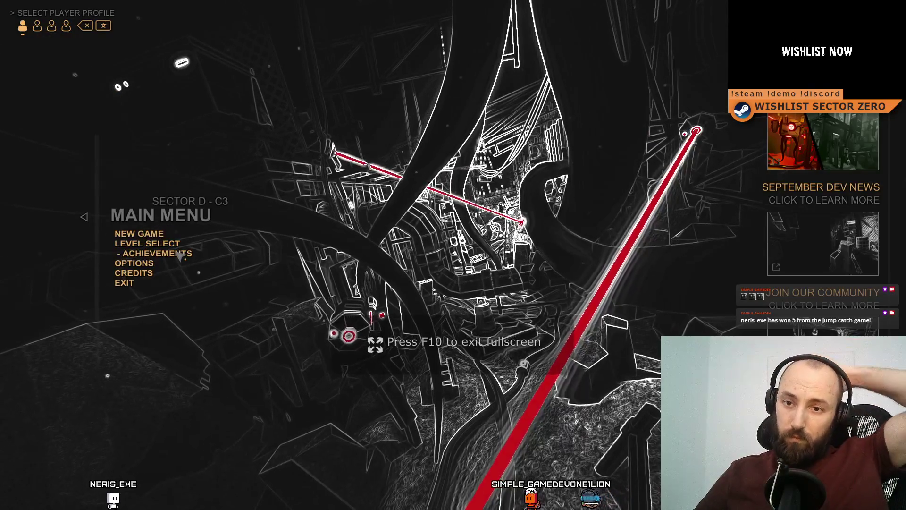
pyautogui.click(180, 253)
pyautogui.click(147, 310)
pyautogui.click(118, 310)
pyautogui.click(148, 311)
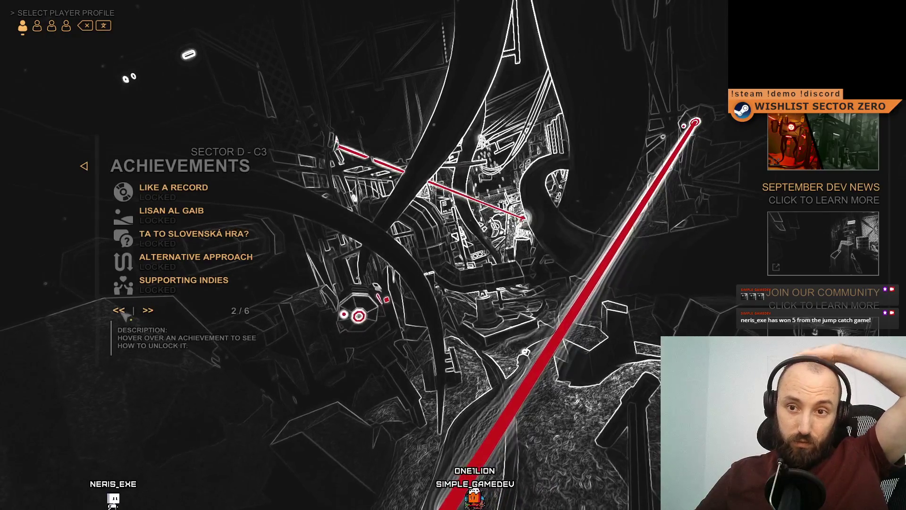
pyautogui.click(119, 310)
pyautogui.click(147, 310)
pyautogui.click(118, 310)
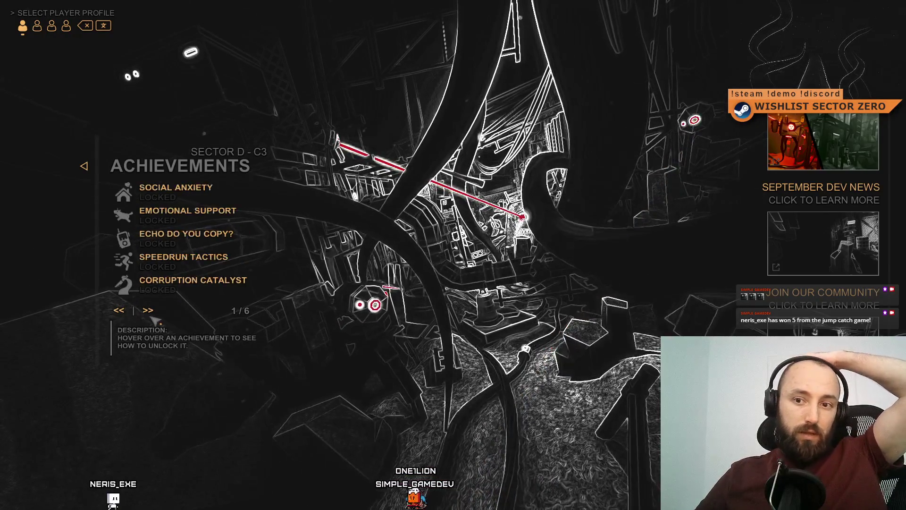
pyautogui.click(148, 310)
pyautogui.click(119, 310)
pyautogui.click(148, 310)
pyautogui.click(119, 310)
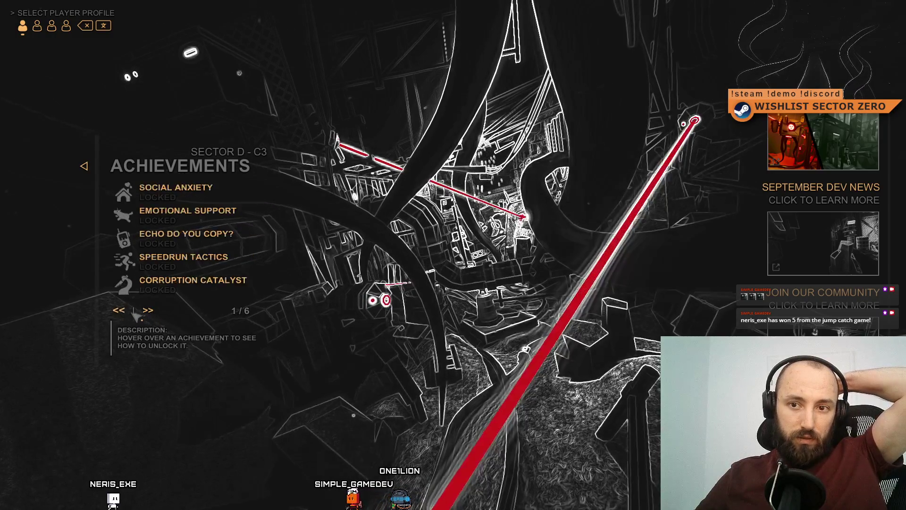
pyautogui.click(147, 310)
pyautogui.click(119, 310)
pyautogui.click(147, 310)
pyautogui.click(148, 310)
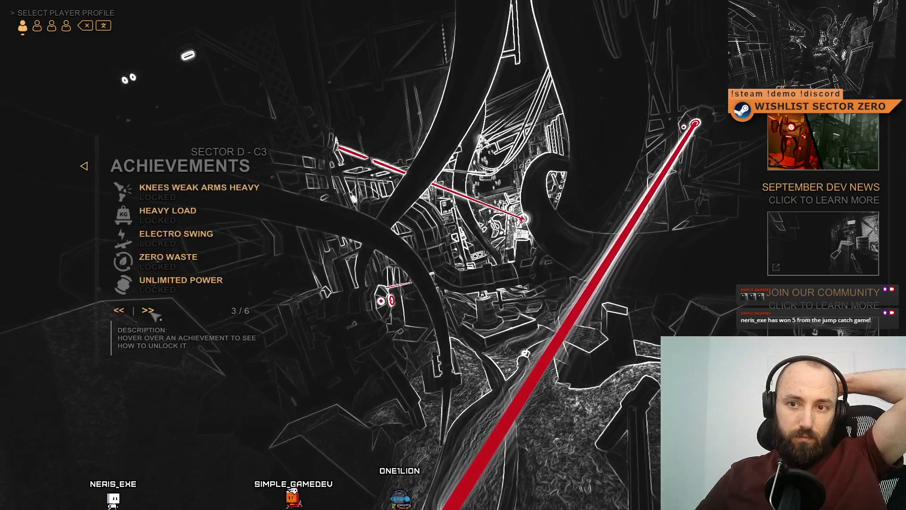
pyautogui.click(118, 310)
pyautogui.click(148, 310)
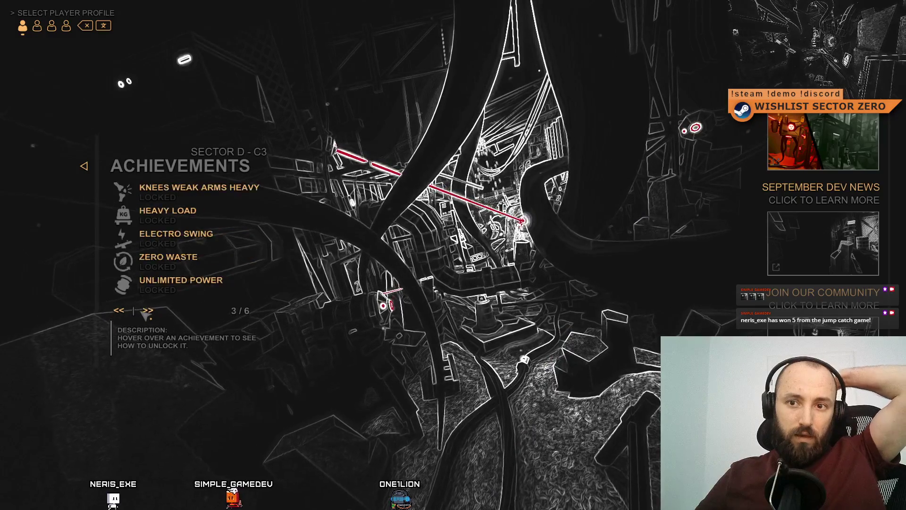
# - Review page 3's entries, check pages 4 and 2, return to page 3 and leave fullscreen
pyautogui.moveTo(218, 234)
pyautogui.moveTo(228, 281)
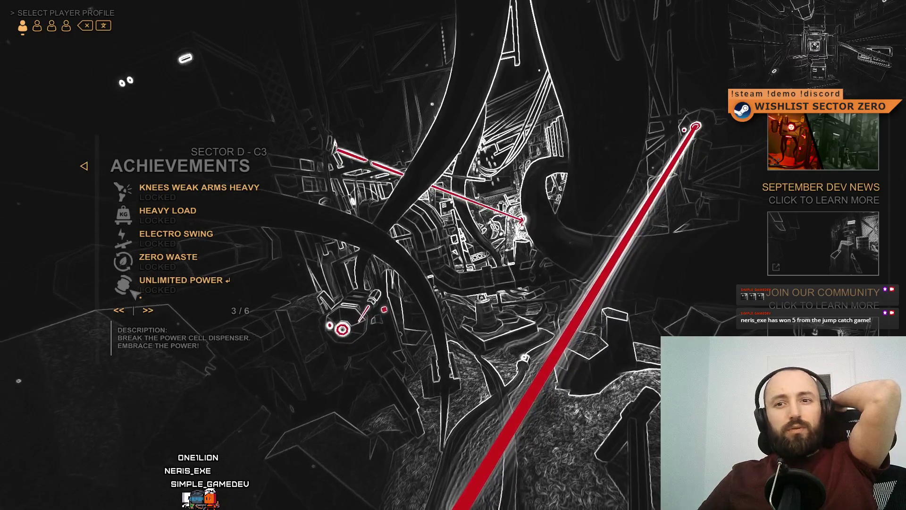
pyautogui.click(147, 312)
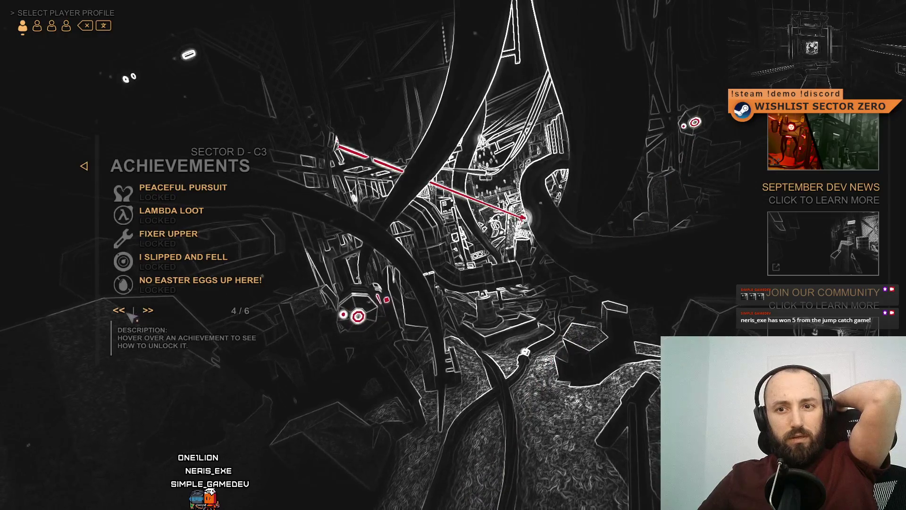
pyautogui.click(127, 311)
pyautogui.click(127, 312)
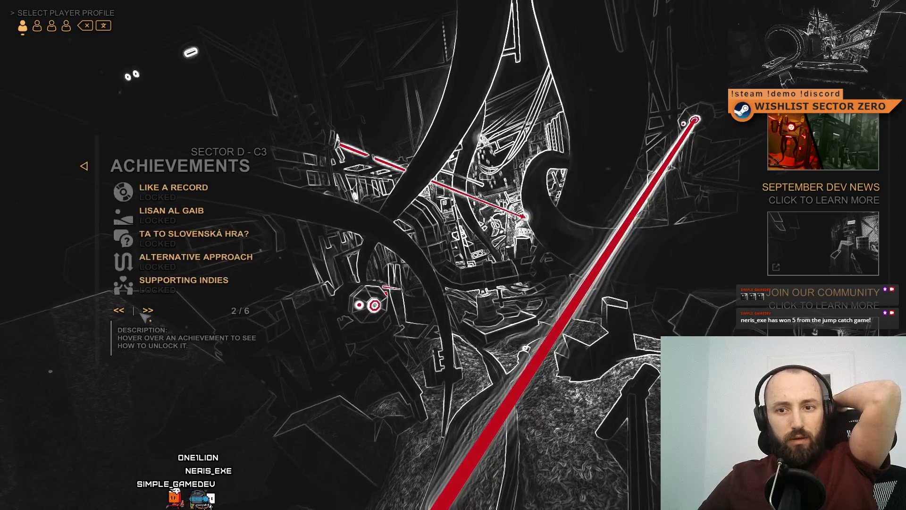
pyautogui.click(146, 313)
pyautogui.moveTo(135, 295)
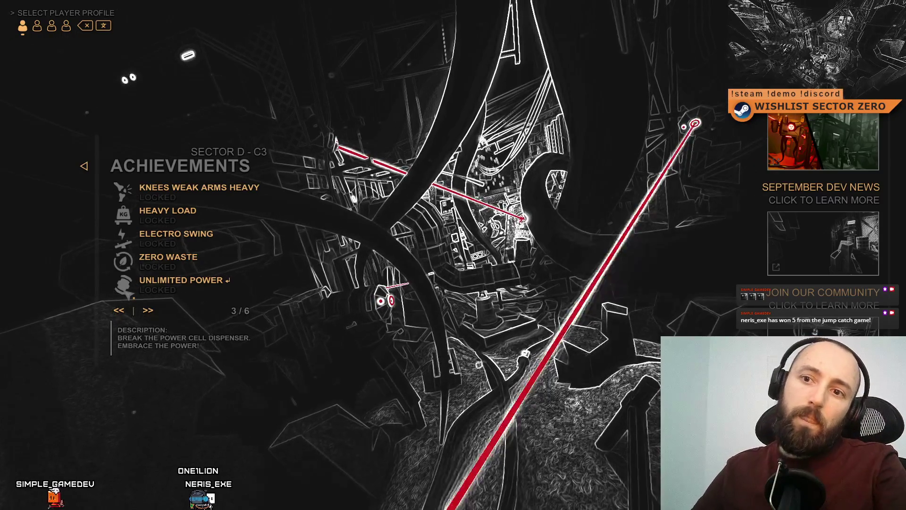
pyautogui.moveTo(140, 195)
pyautogui.press('F11')
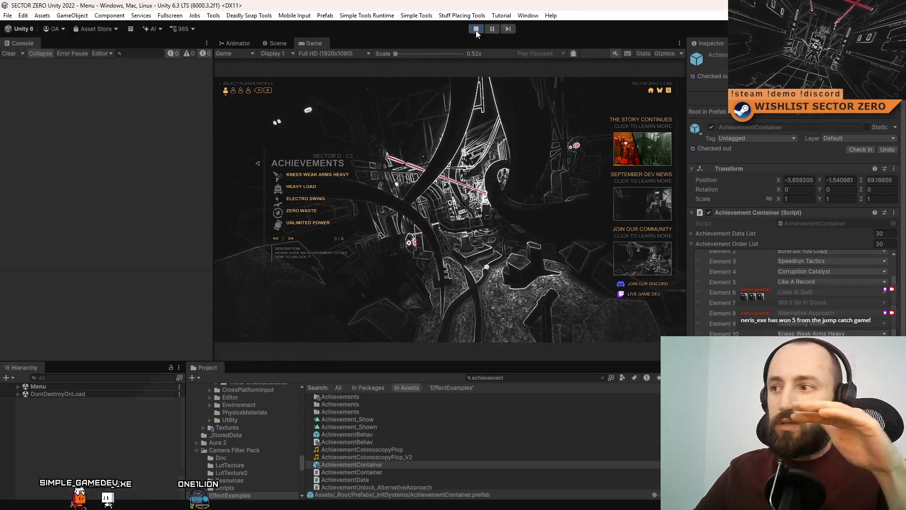
# - Stop the game, drag Knees Weak Arms Heavy (Element 10) to a lower slot, and replay
pyautogui.click(476, 30)
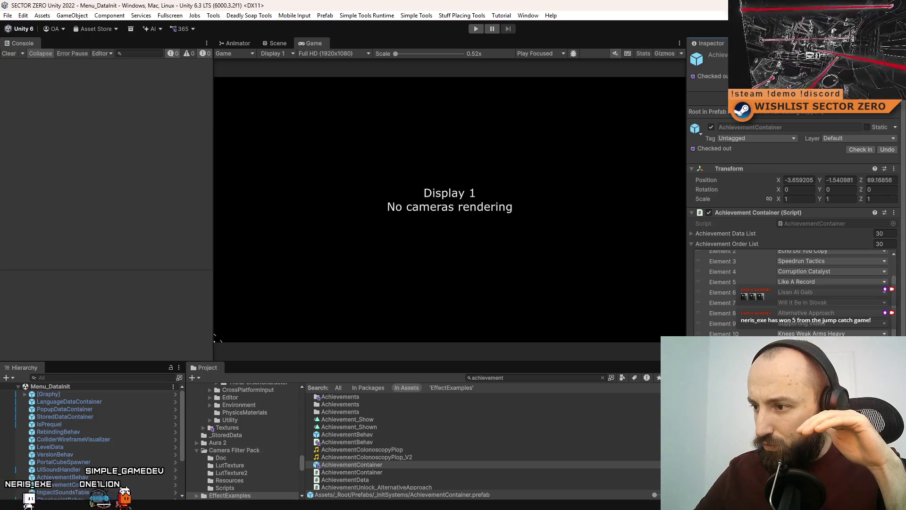
pyautogui.moveTo(698, 327); pyautogui.dragTo(699, 349)
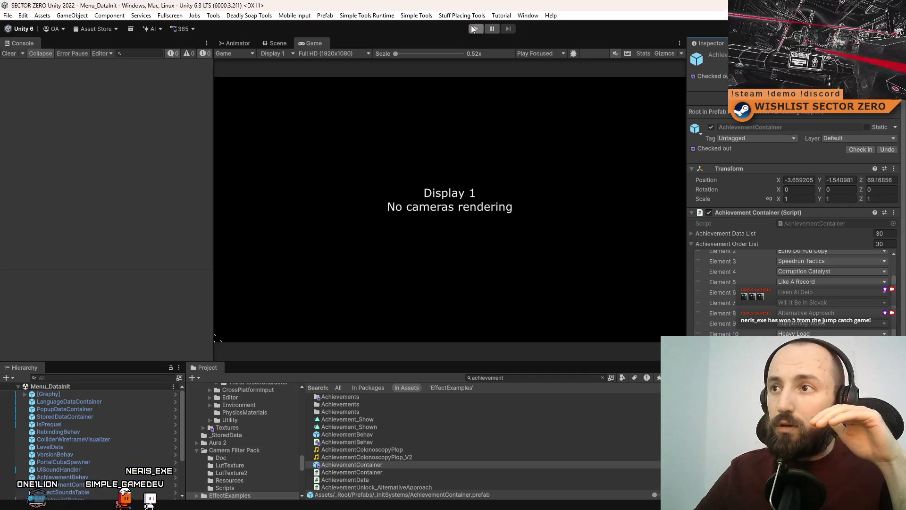
pyautogui.click(474, 28)
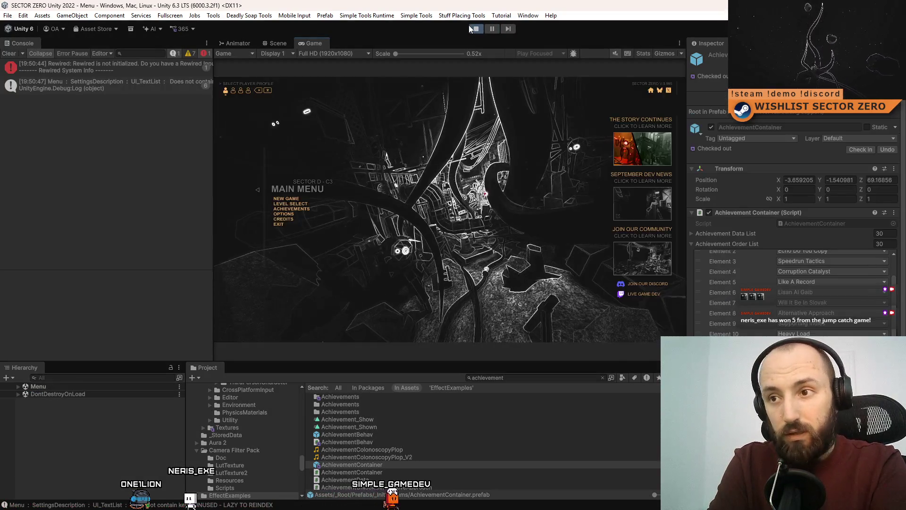
# - Verify in fullscreen that Achievements page 3 now starts with Heavy Load
pyautogui.press('F10')
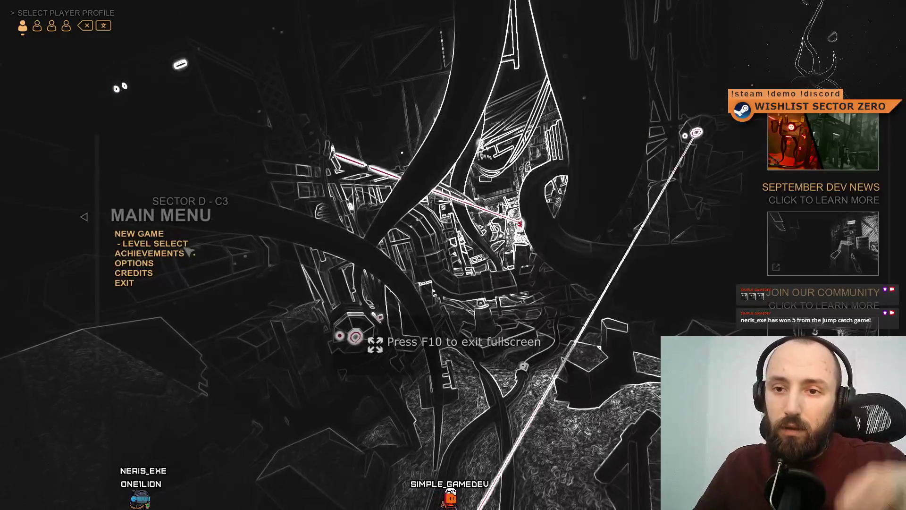
pyautogui.click(149, 253)
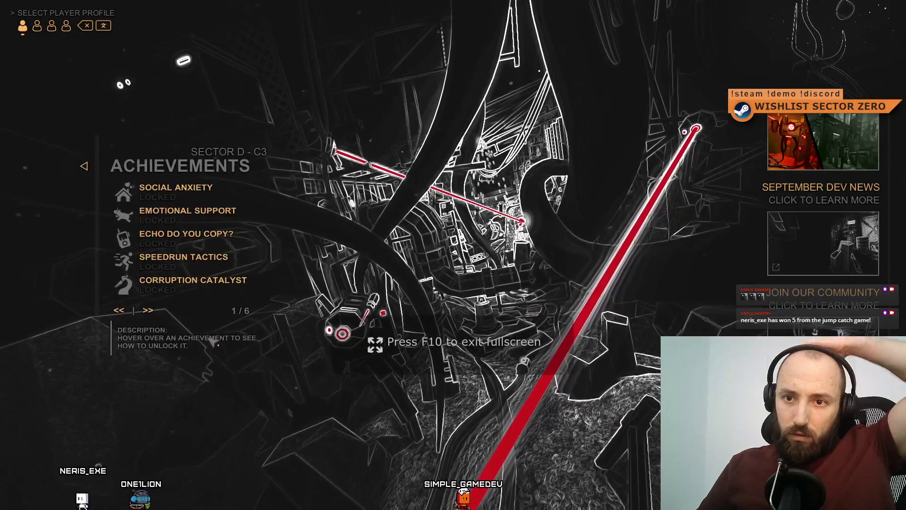
pyautogui.click(146, 318)
pyautogui.click(144, 316)
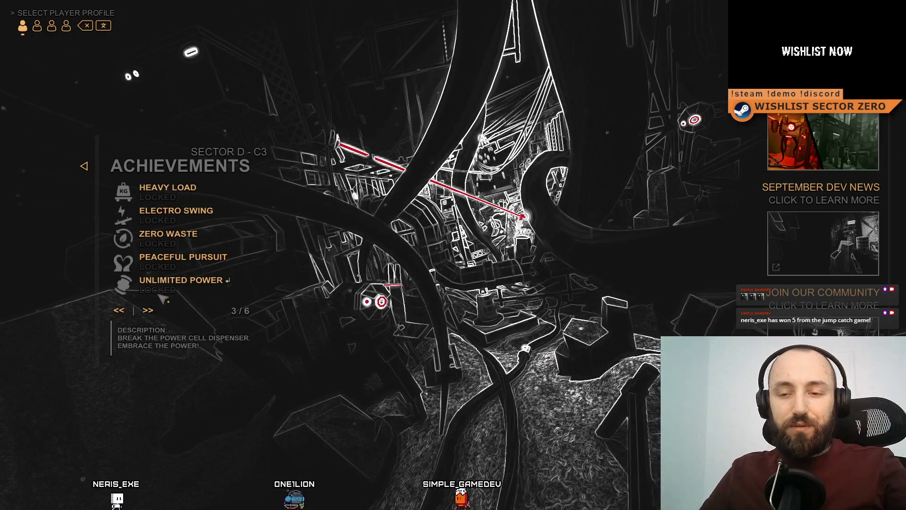
pyautogui.press('Escape')
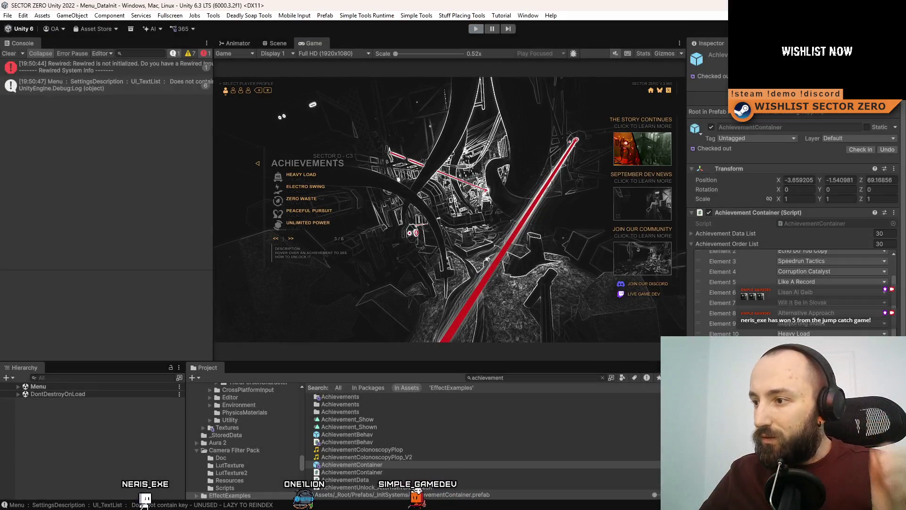
# - Stop the game, expand and scroll through the Achievement Data List, then collapse it to reveal the order list
pyautogui.hotkey('ctrl', 'p')
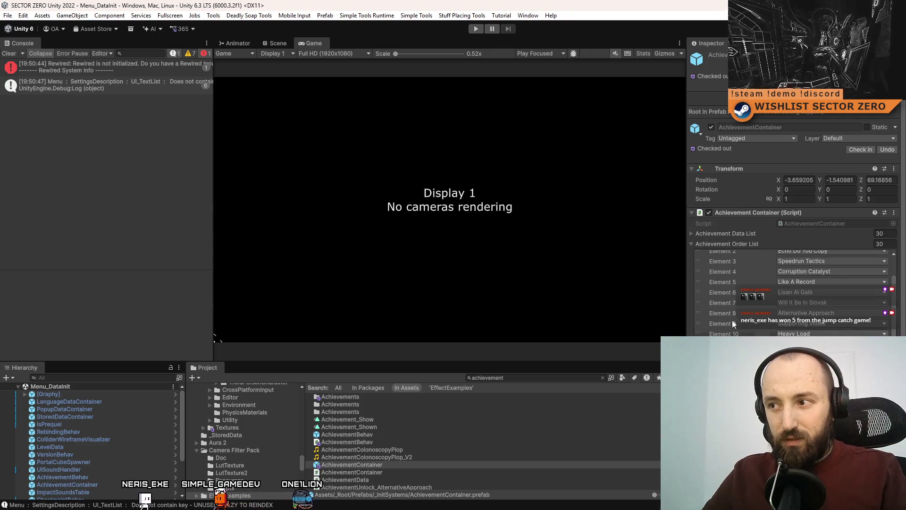
pyautogui.click(691, 233)
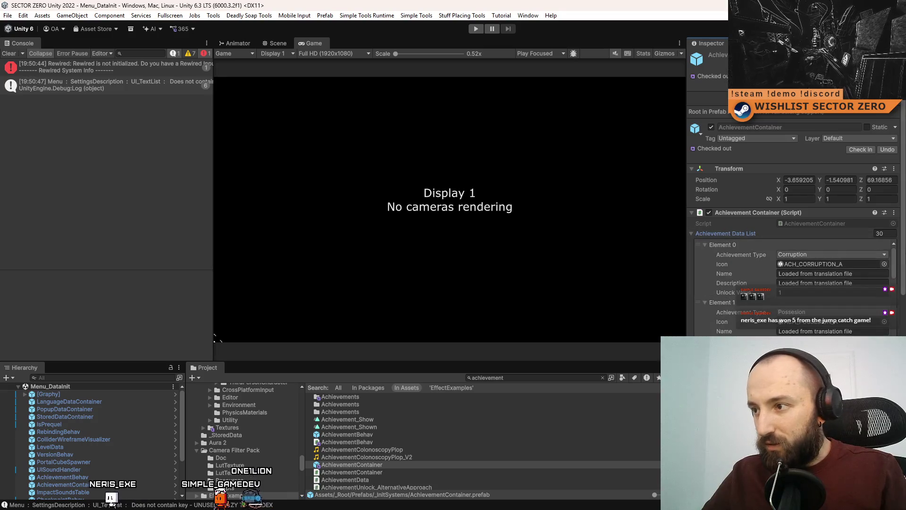
pyautogui.scroll(-15, 896, 258)
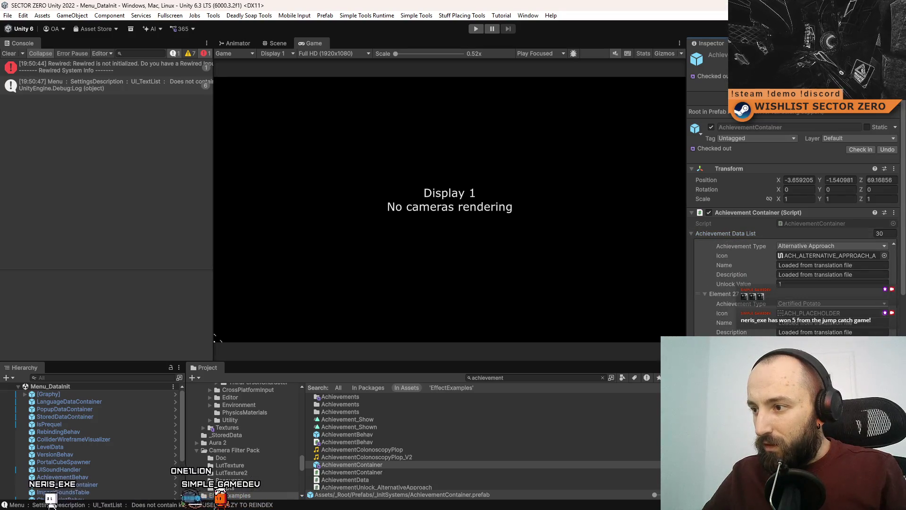
pyautogui.scroll(4, 830, 283)
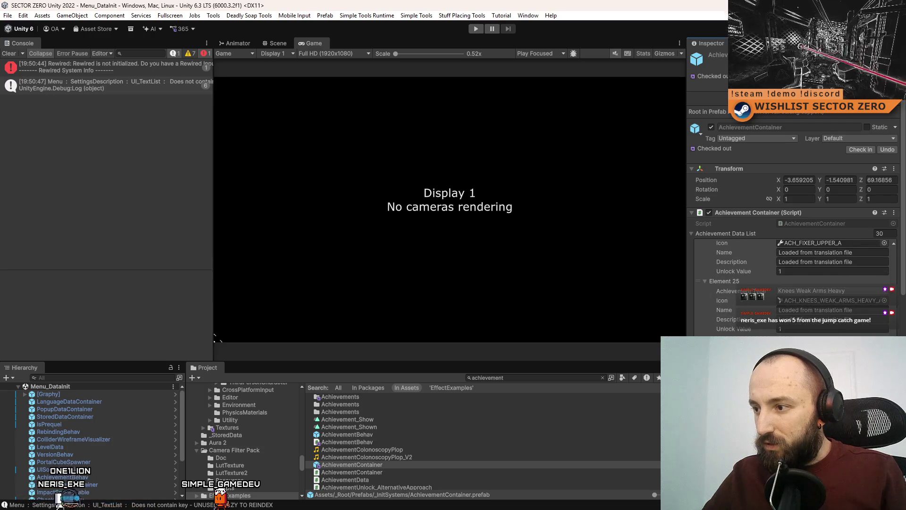
pyautogui.scroll(3, 831, 284)
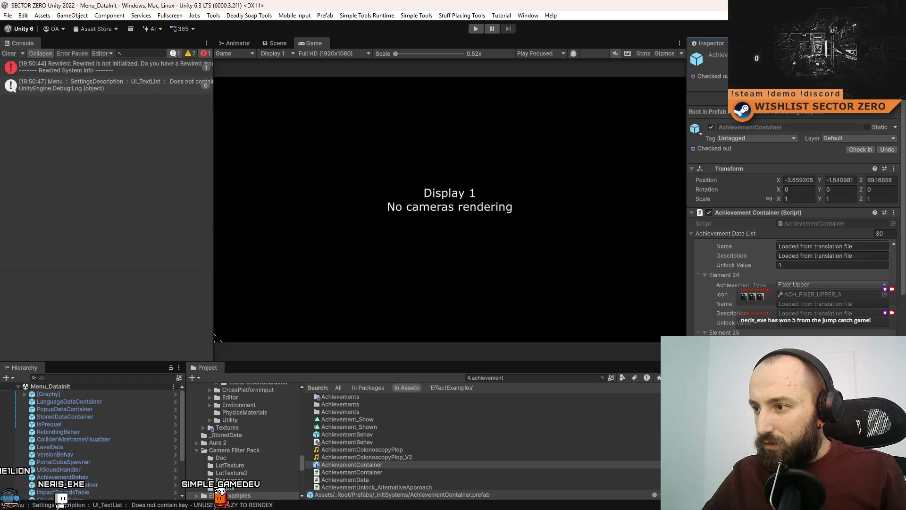
pyautogui.scroll(3, 831, 283)
pyautogui.scroll(5, 797, 288)
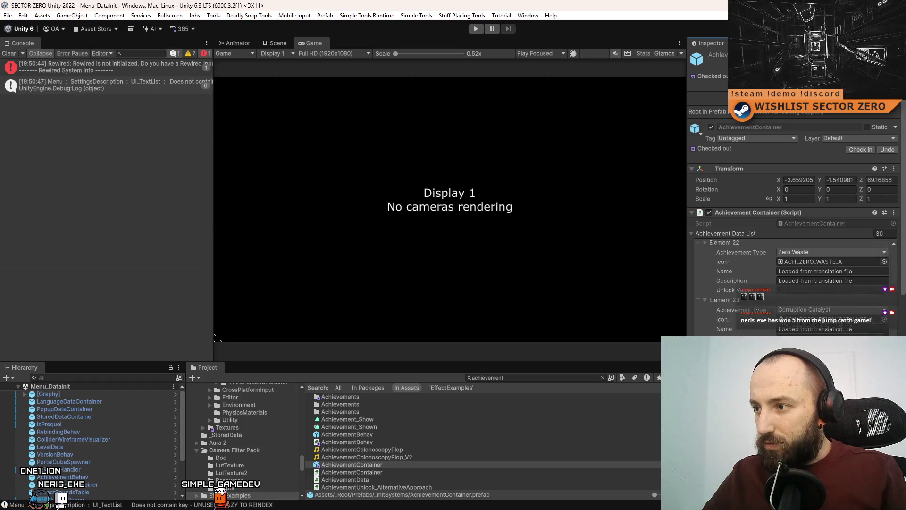
pyautogui.scroll(2, 831, 283)
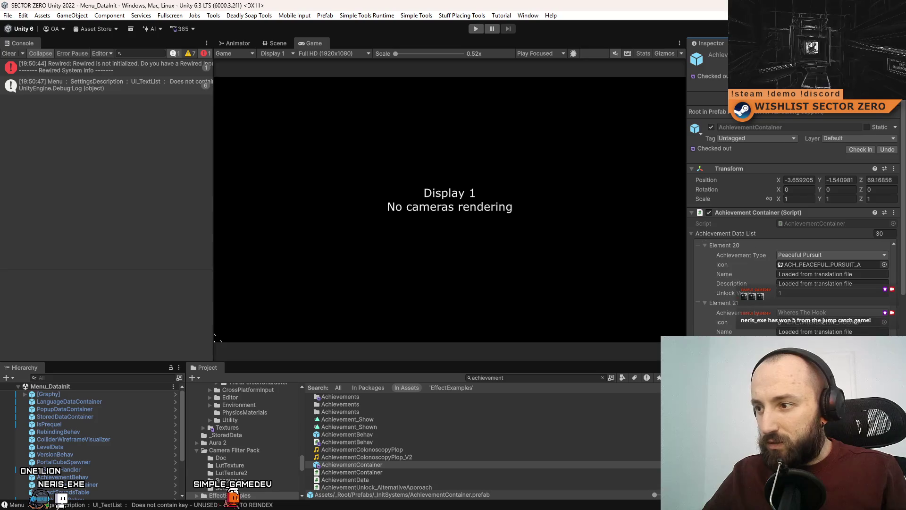
pyautogui.scroll(3, 830, 283)
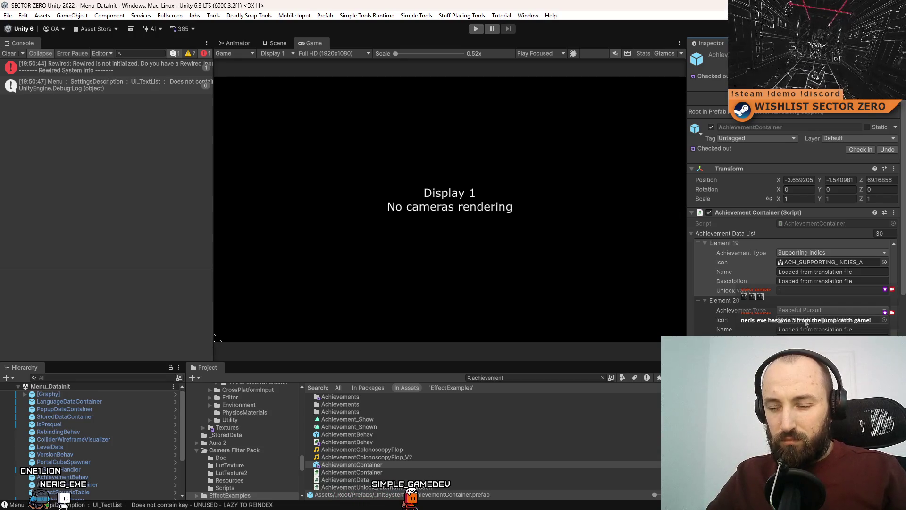
pyautogui.scroll(8, 793, 283)
pyautogui.scroll(6, 793, 283)
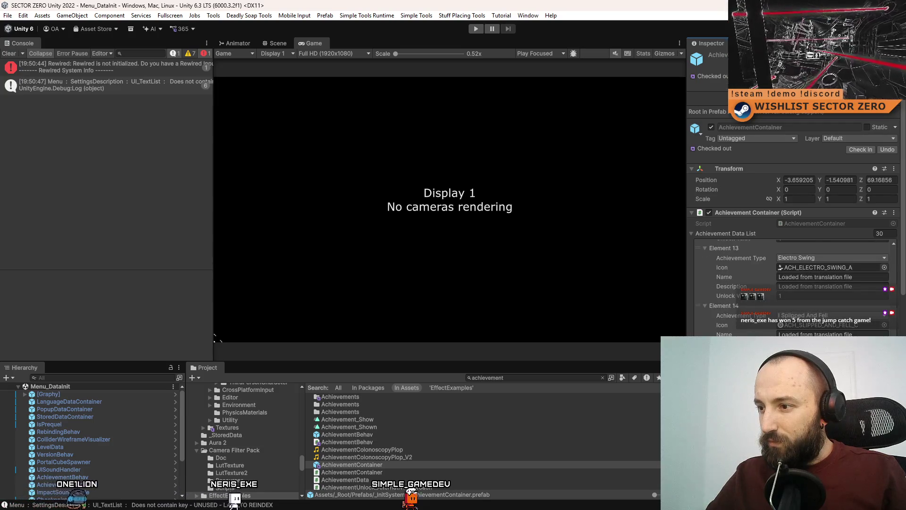
pyautogui.scroll(2, 793, 283)
pyautogui.click(692, 234)
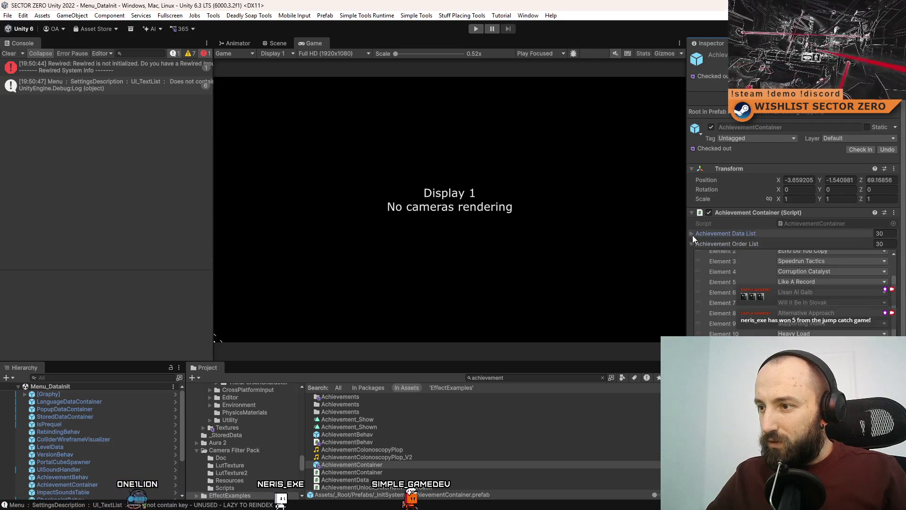
pyautogui.scroll(2, 737, 254)
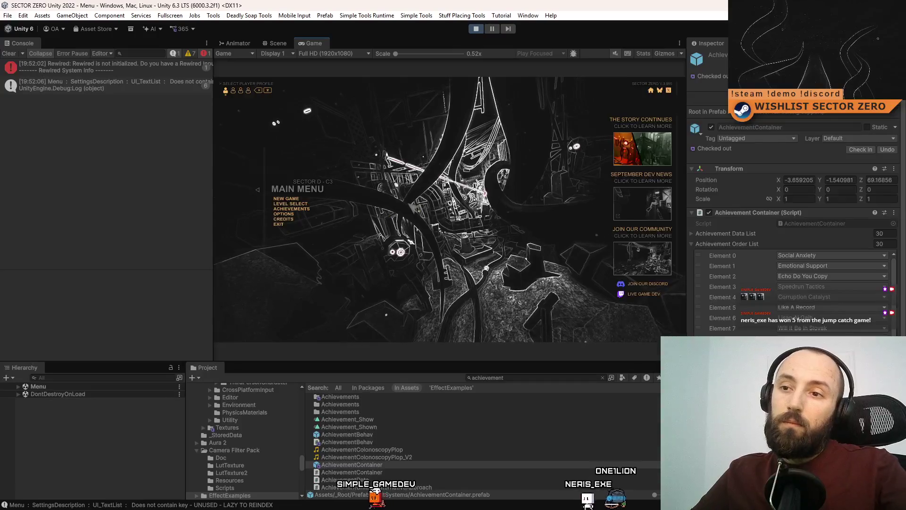
# - In fullscreen, open Achievements, go to page 3 and read the entry descriptions
pyautogui.press('F10')
pyautogui.click(150, 254)
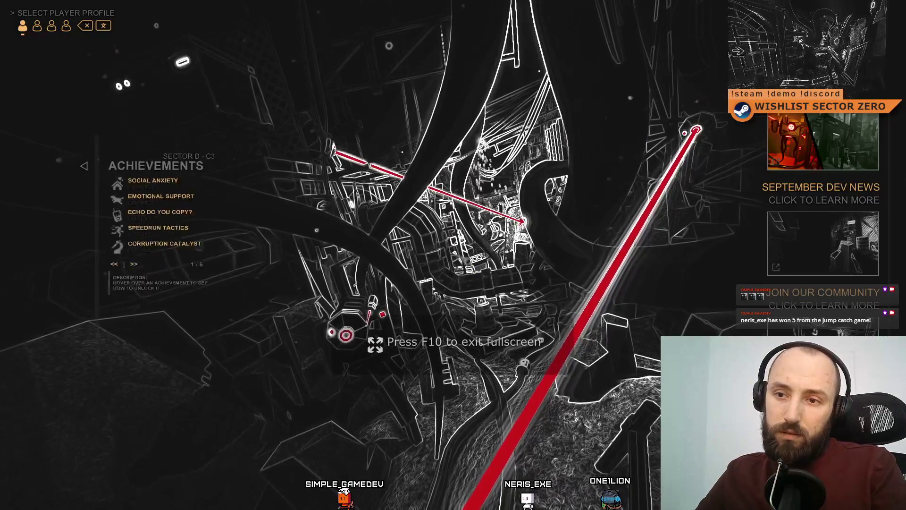
pyautogui.click(148, 310)
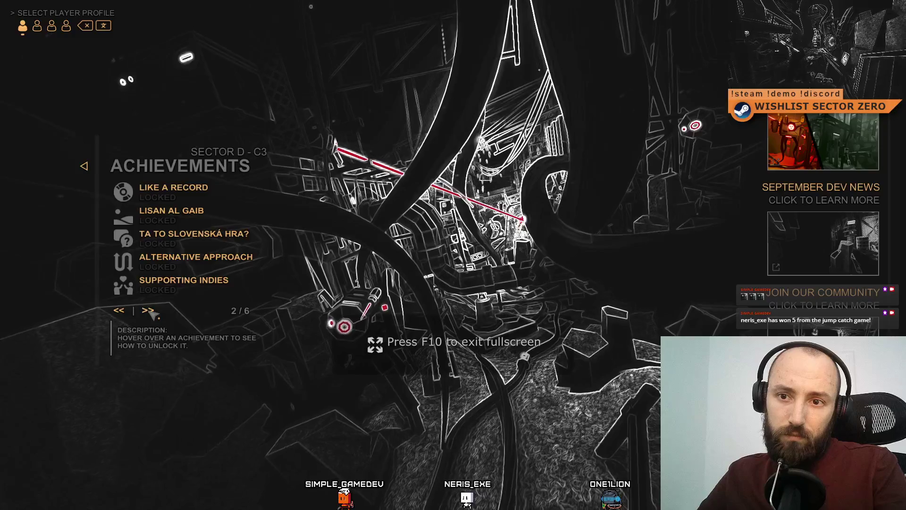
pyautogui.click(149, 311)
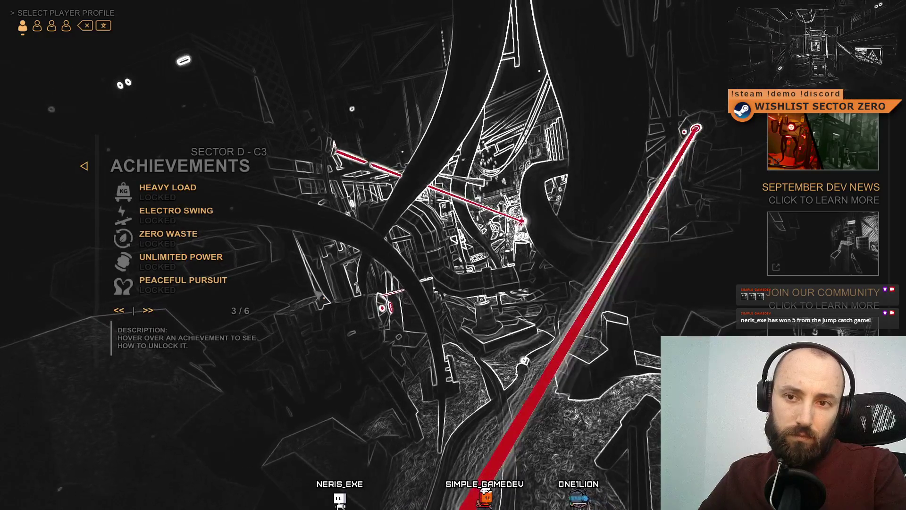
pyautogui.moveTo(136, 194)
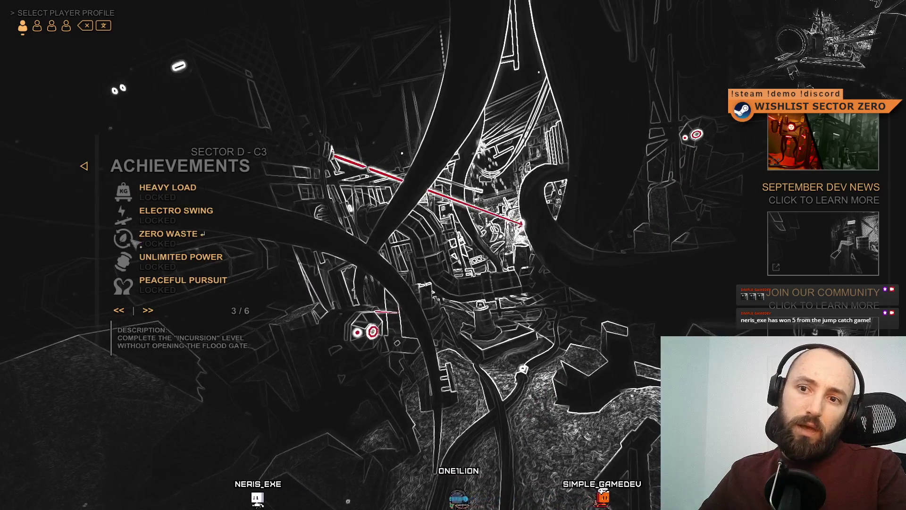
pyautogui.moveTo(133, 271)
pyautogui.moveTo(135, 235)
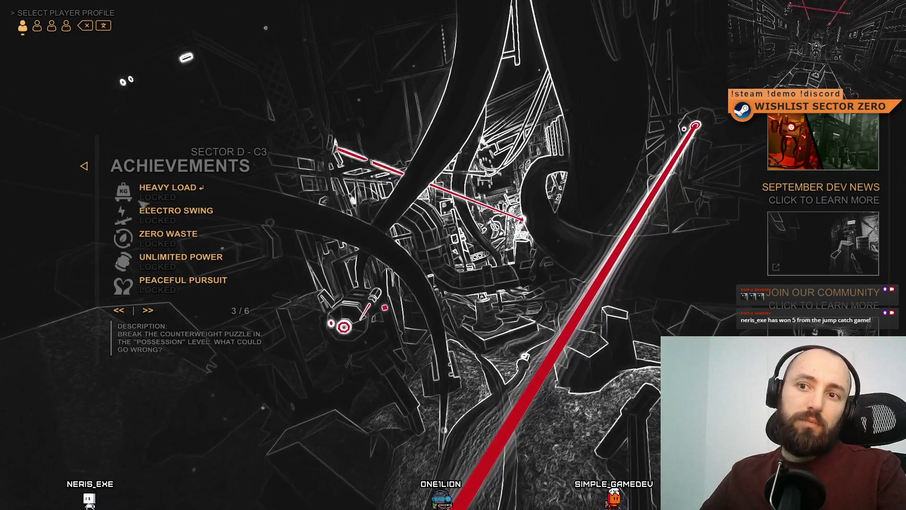
pyautogui.moveTo(194, 228)
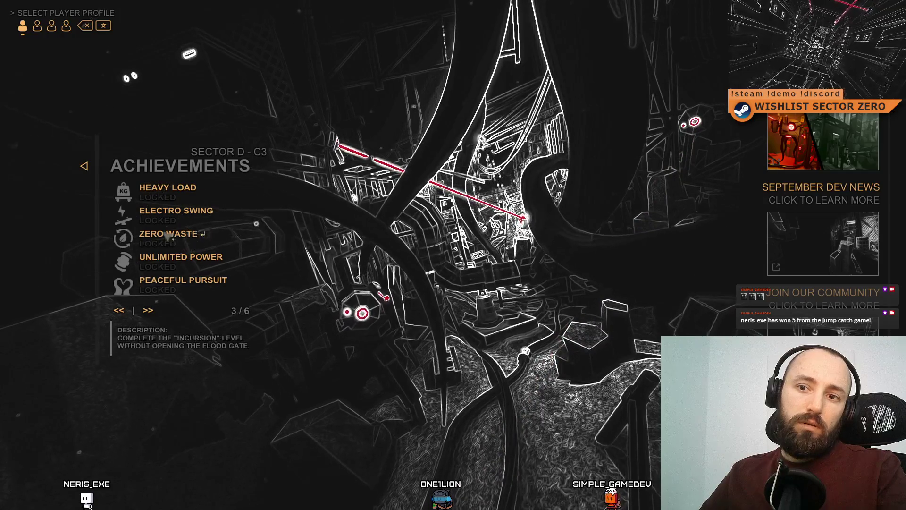
# - Exit fullscreen, stop Play mode, inspect Element 6's context menu, then relaunch the game
pyautogui.press('F11')
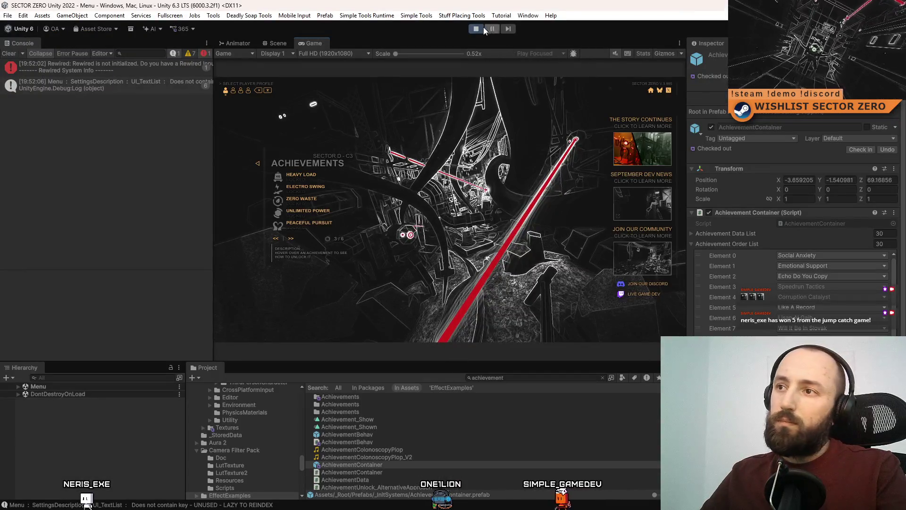
pyautogui.click(482, 28)
pyautogui.rightClick(776, 319)
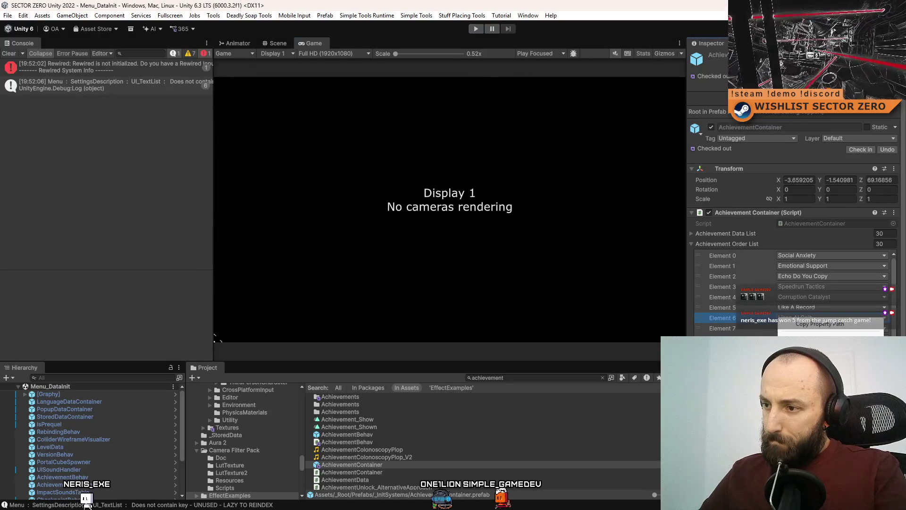
pyautogui.click(820, 324)
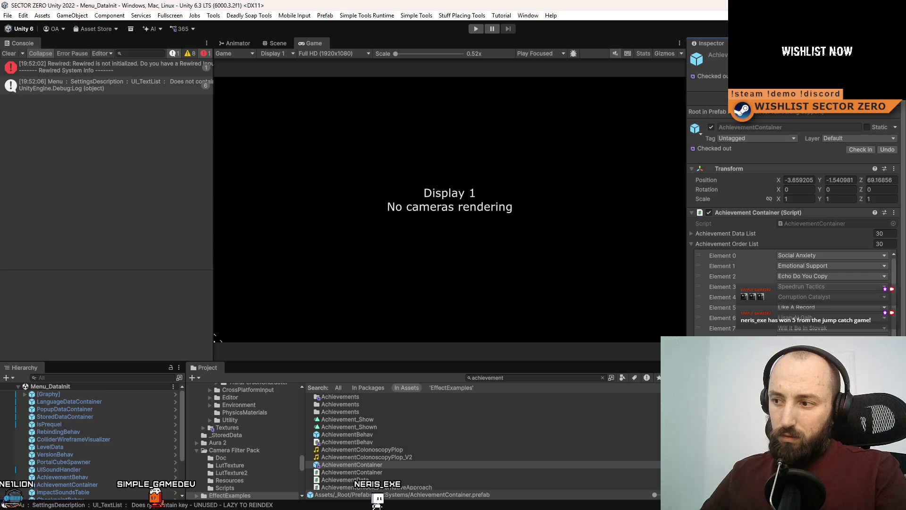
pyautogui.click(477, 29)
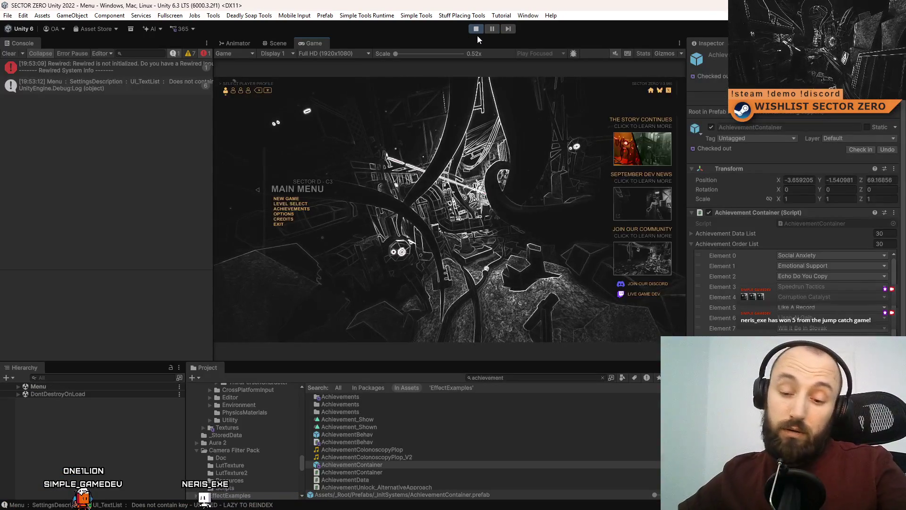
# - Check fullscreen page 3/6 lists Electro Swing, Zero Waste, Unlimited Power, Heavy Load, Peaceful Pursuit
pyautogui.press('F10')
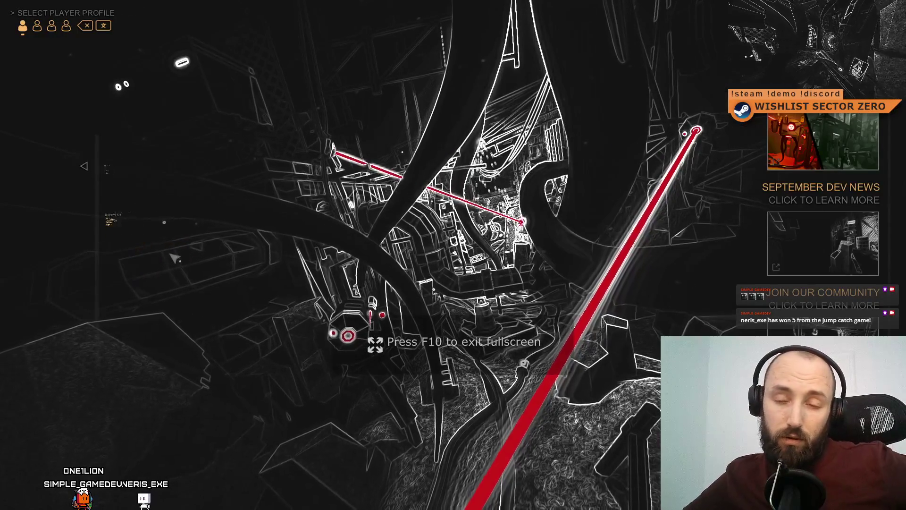
pyautogui.moveTo(174, 257)
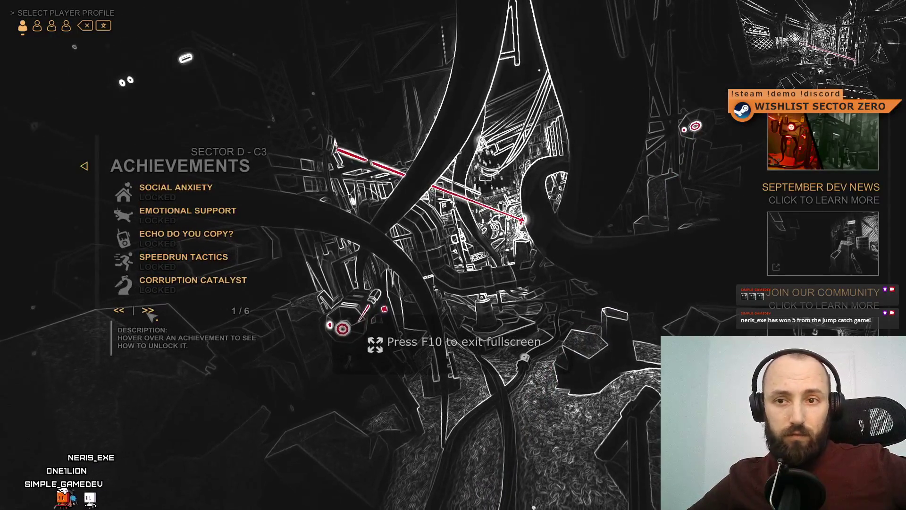
pyautogui.click(150, 314)
pyautogui.click(150, 314)
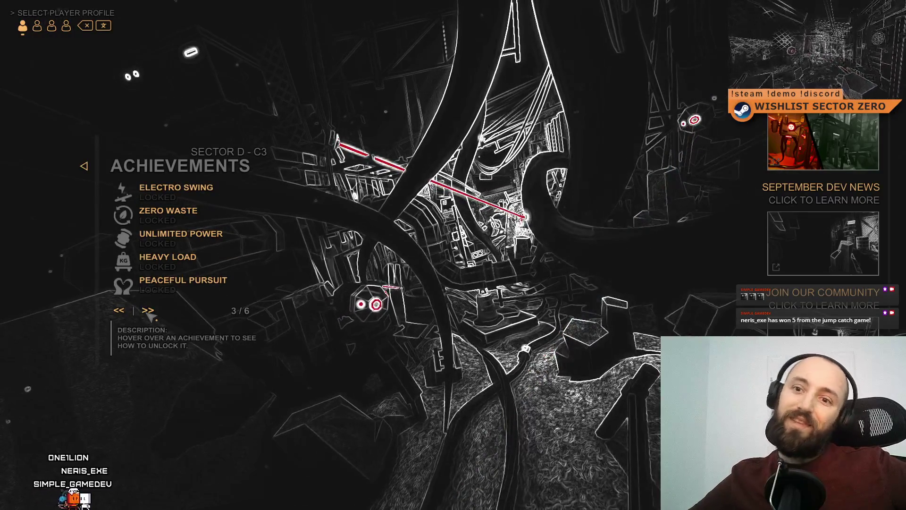
pyautogui.moveTo(228, 234)
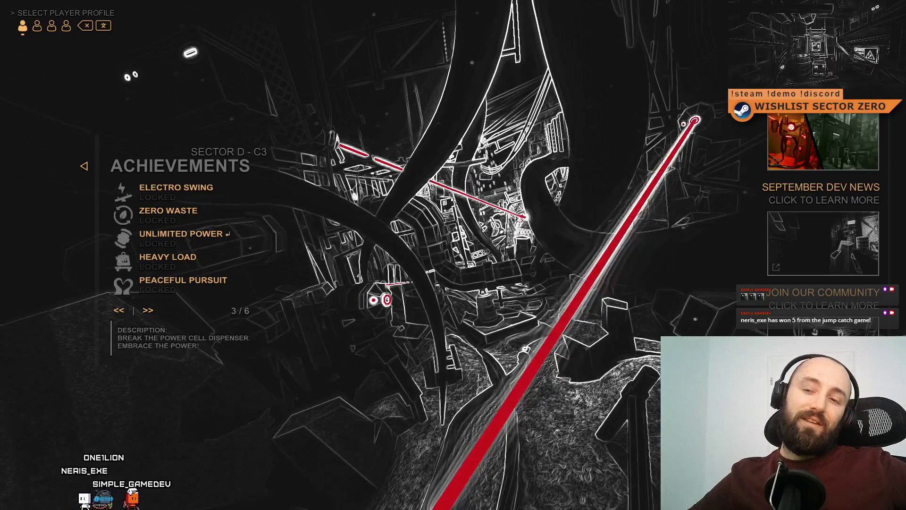
pyautogui.moveTo(156, 255)
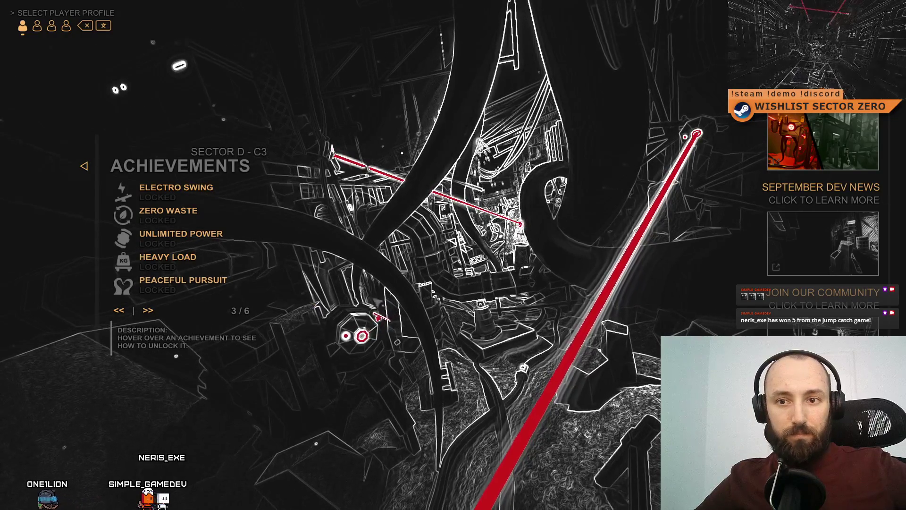
pyautogui.press('F11')
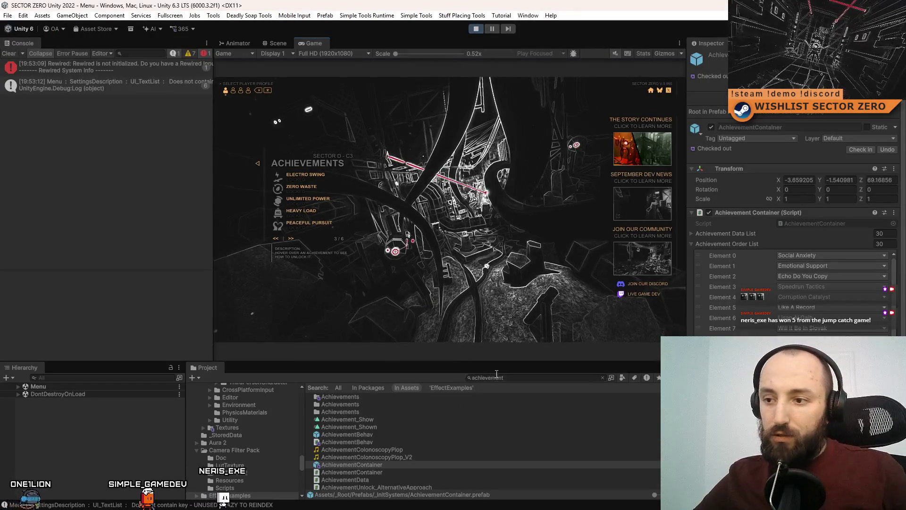
# - Expand the Achievement Data List and ping Element 17's Icon texture in the Project window
pyautogui.click(496, 377)
pyautogui.scroll(-3, 804, 214)
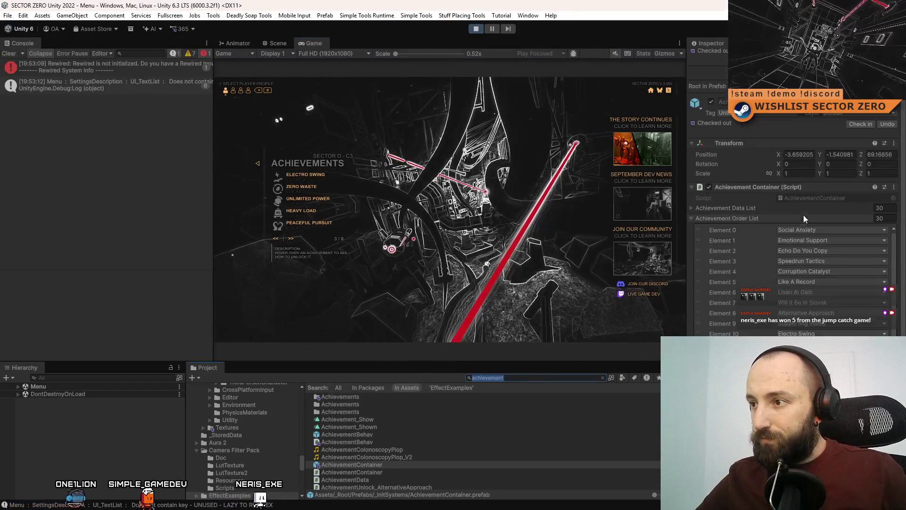
pyautogui.click(692, 207)
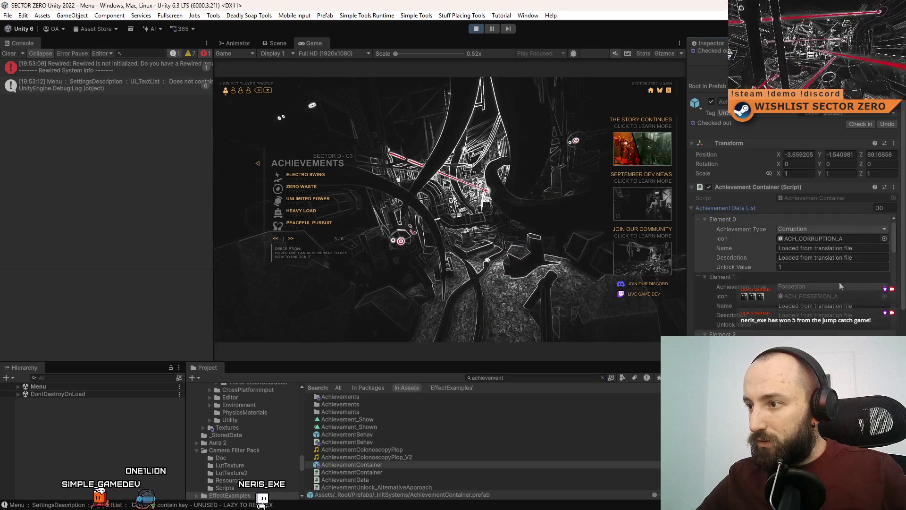
pyautogui.scroll(-10, 839, 282)
pyautogui.scroll(-10, 837, 290)
pyautogui.scroll(-8, 834, 288)
pyautogui.scroll(-4, 834, 286)
pyautogui.click(822, 275)
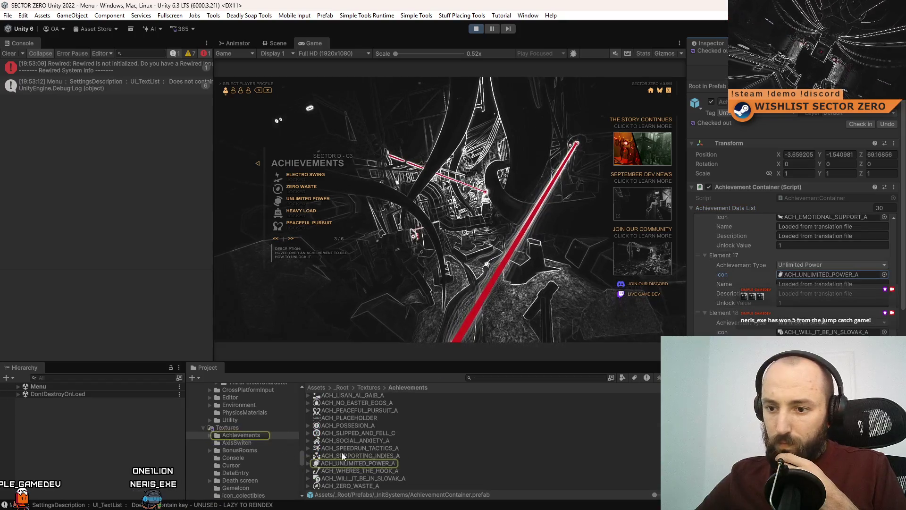
# - Reveal the ACH_UNLIMITED_POWER_A texture file in Explorer via its context menu
pyautogui.click(350, 463)
pyautogui.rightClick(350, 465)
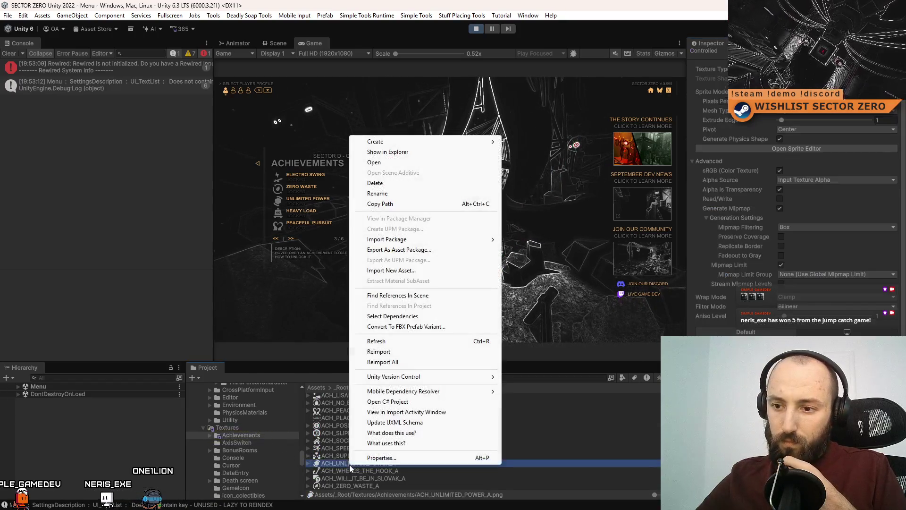
pyautogui.click(400, 152)
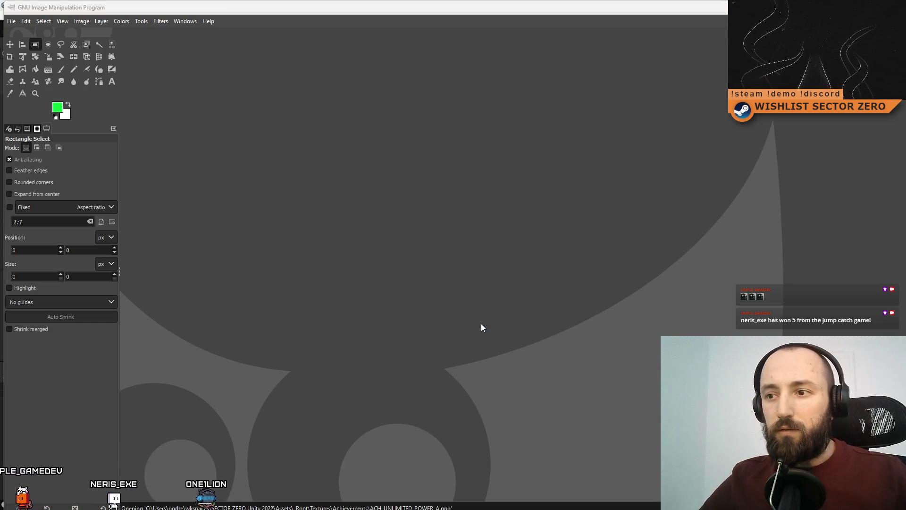
# - Pan the 1024x1024 ACH_UNLIMITED_POWER_A image to center it on the GIMP canvas
pyautogui.moveTo(680, 280)
pyautogui.mouseDown()
pyautogui.moveTo(498, 248)
pyautogui.moveTo(431, 253)
pyautogui.moveTo(336, 230)
pyautogui.mouseUp()
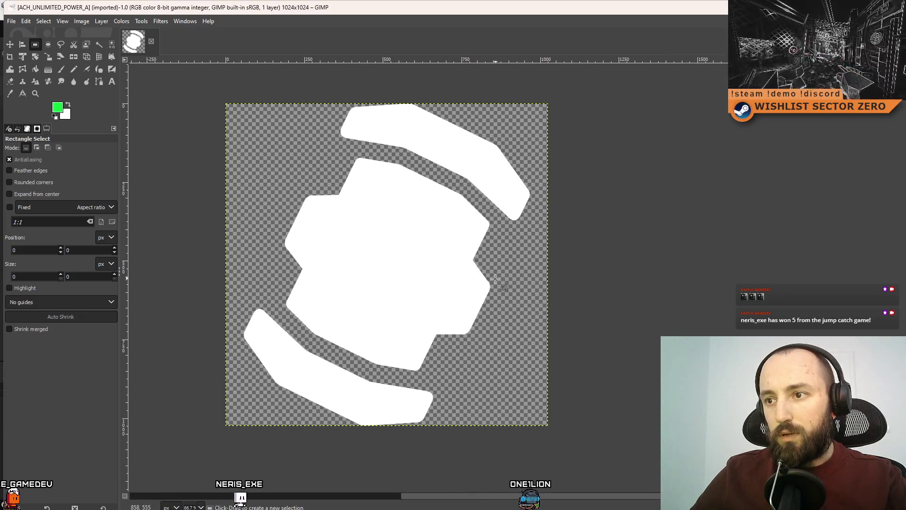
# - Select the Eraser and try two erase strokes on the white shape, undoing both
pyautogui.click(66, 71)
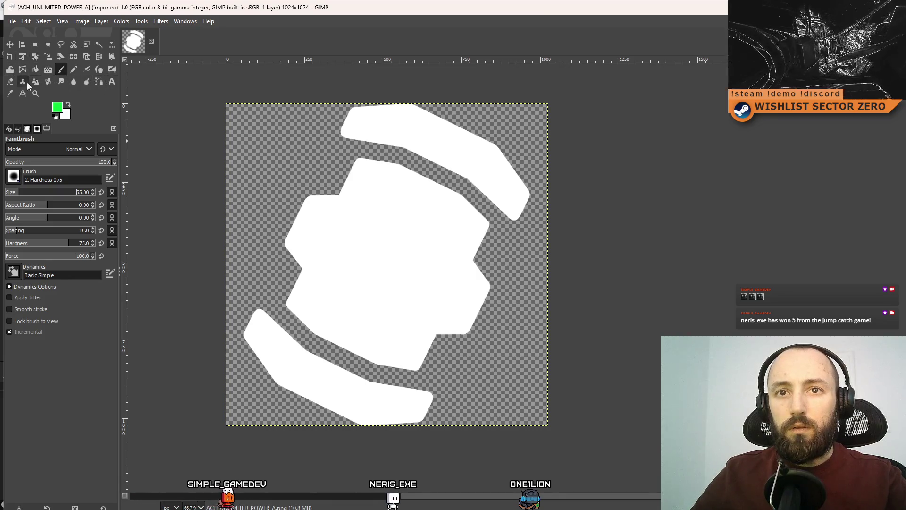
pyautogui.click(10, 82)
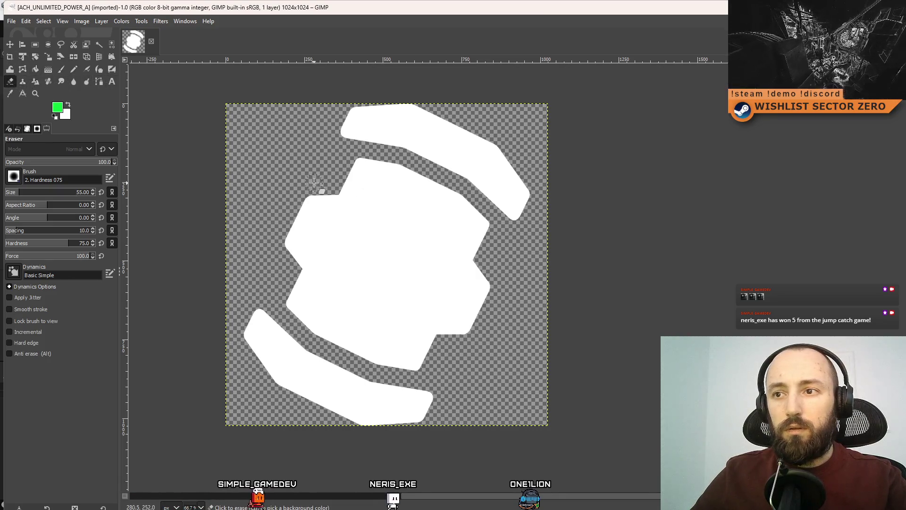
pyautogui.click(339, 191)
pyautogui.hotkey('ctrl', 'z')
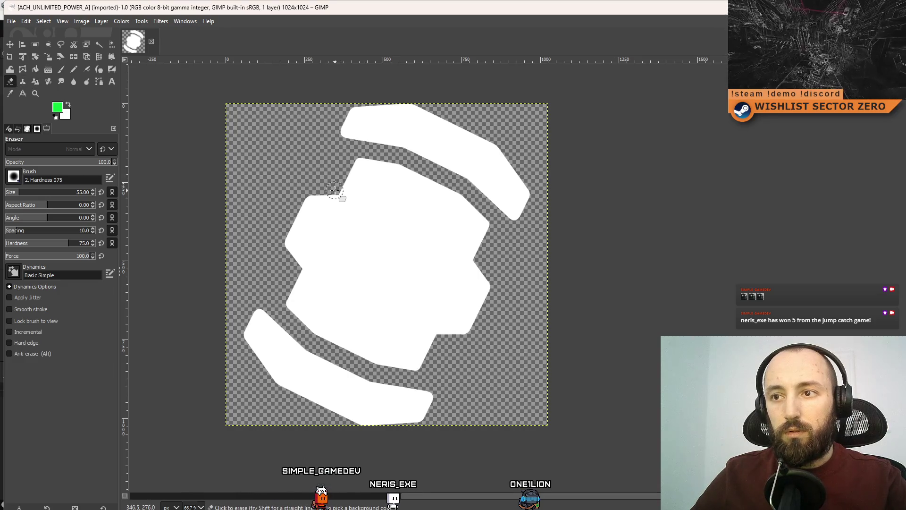
pyautogui.keyDown('shift'); pyautogui.click(478, 261); pyautogui.keyUp('shift')
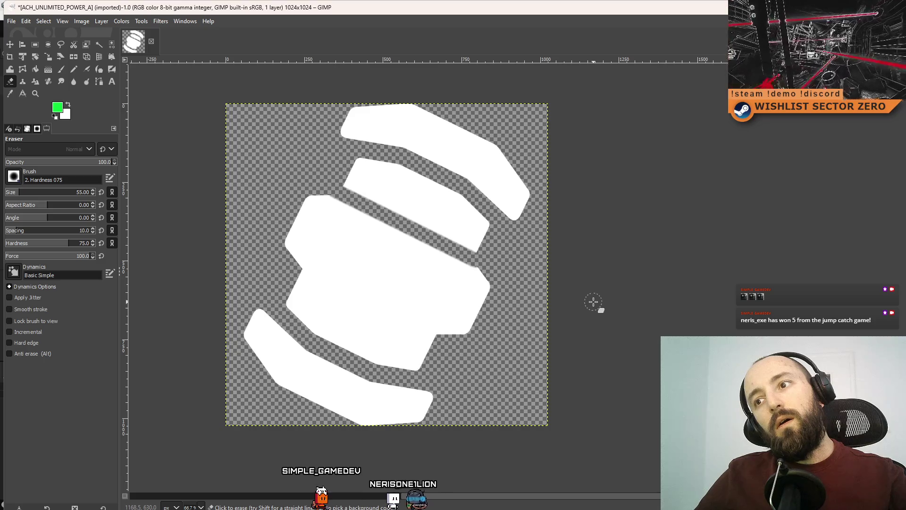
pyautogui.hotkey('ctrl', 'z')
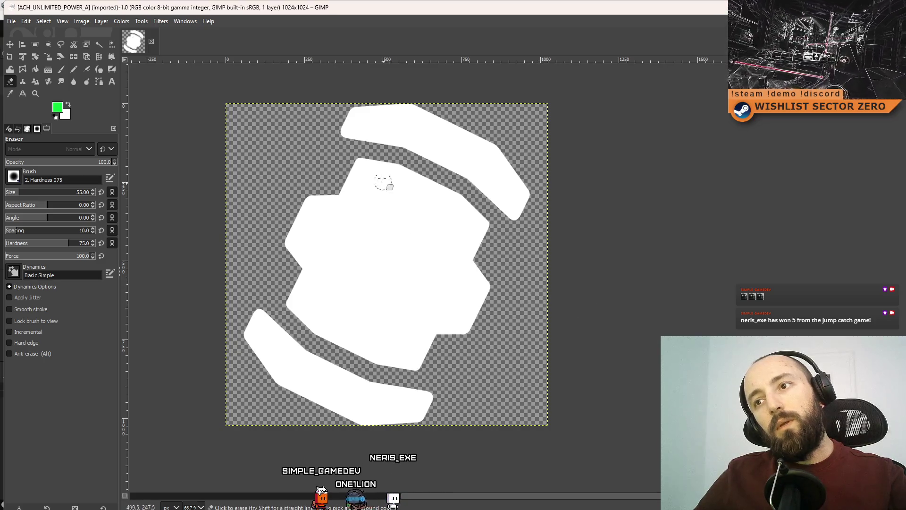
# - Erase a straight three-point gap across the upper part of the white shape
pyautogui.click(330, 188)
pyautogui.keyDown('shift'); pyautogui.click(385, 197); pyautogui.keyUp('shift')
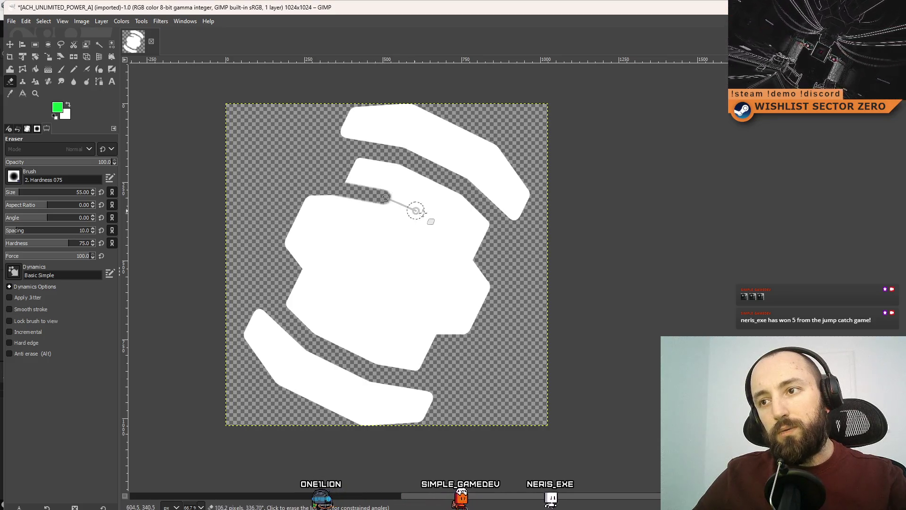
pyautogui.keyDown('shift'); pyautogui.click(443, 224); pyautogui.keyUp('shift')
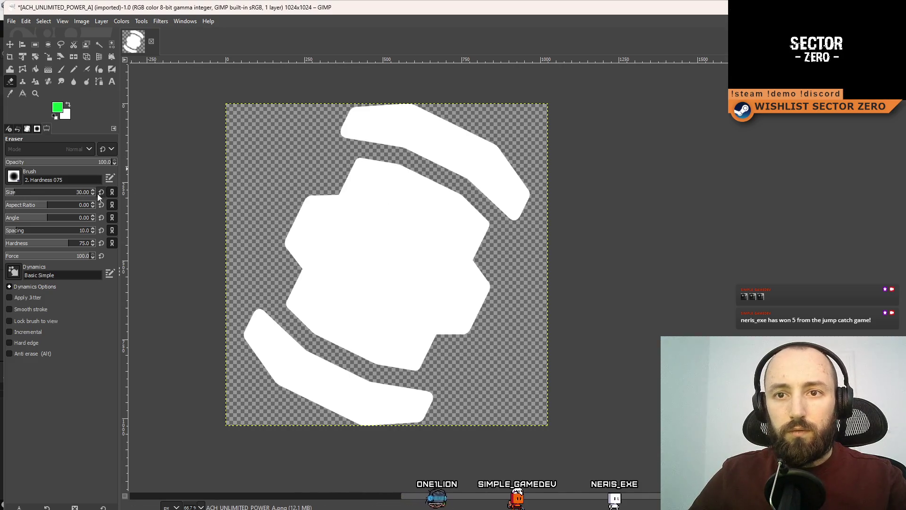
pyautogui.scroll(2, 95, 189)
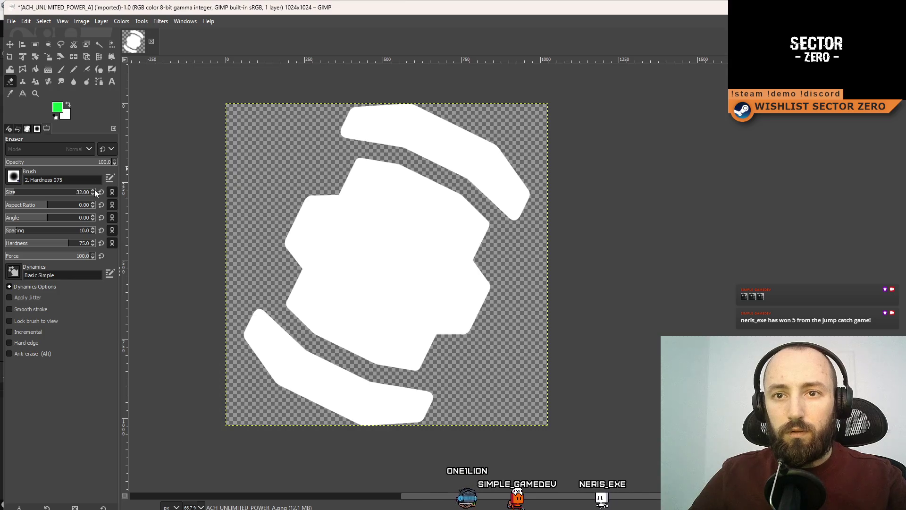
# - Switch the eraser to the '2. Hardness 100' brush and recut the upper gap, freeing the upper band
pyautogui.click(13, 176)
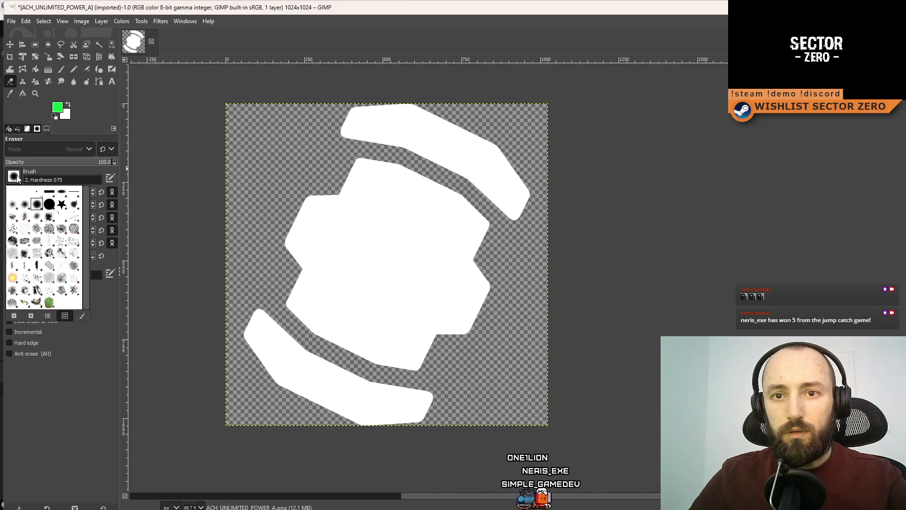
pyautogui.click(49, 204)
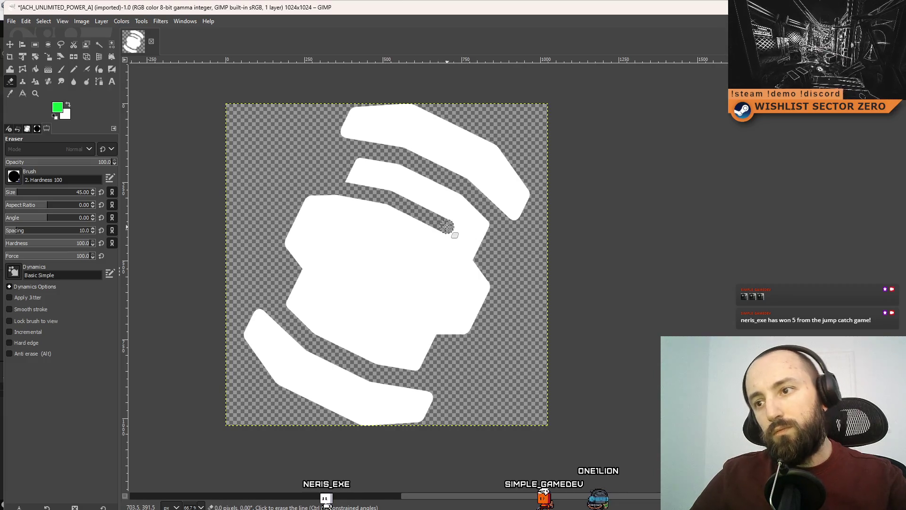
pyautogui.hotkey('ctrl', 'z')
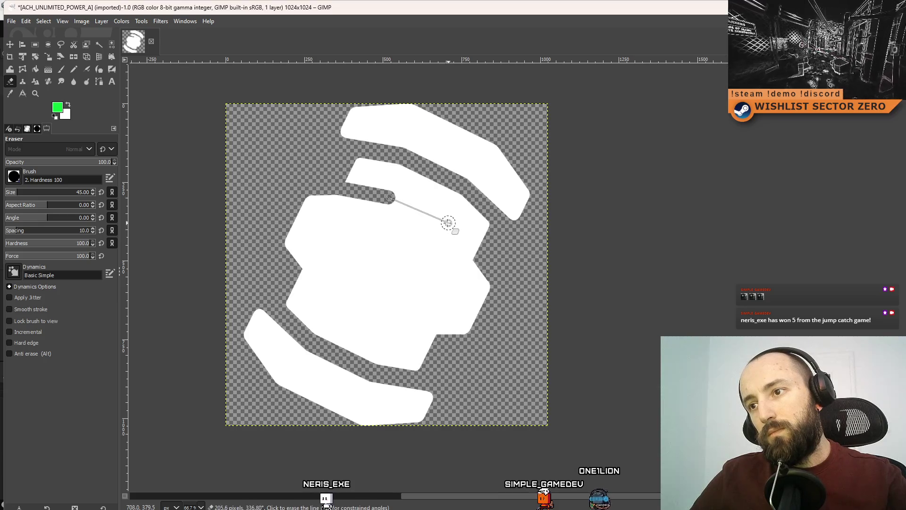
pyautogui.keyDown('shift'); pyautogui.click(447, 224); pyautogui.keyUp('shift')
pyautogui.hotkey('ctrl', 'z')
pyautogui.keyDown('shift'); pyautogui.click(446, 225); pyautogui.keyUp('shift')
pyautogui.hotkey('ctrl', 'z')
pyautogui.keyDown('shift'); pyautogui.click(446, 225); pyautogui.keyUp('shift')
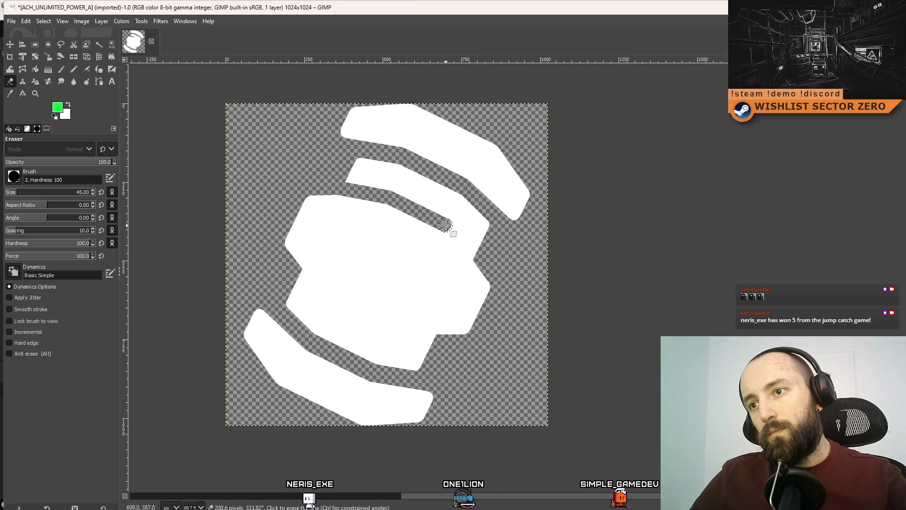
pyautogui.keyDown('shift'); pyautogui.click(494, 275); pyautogui.keyUp('shift')
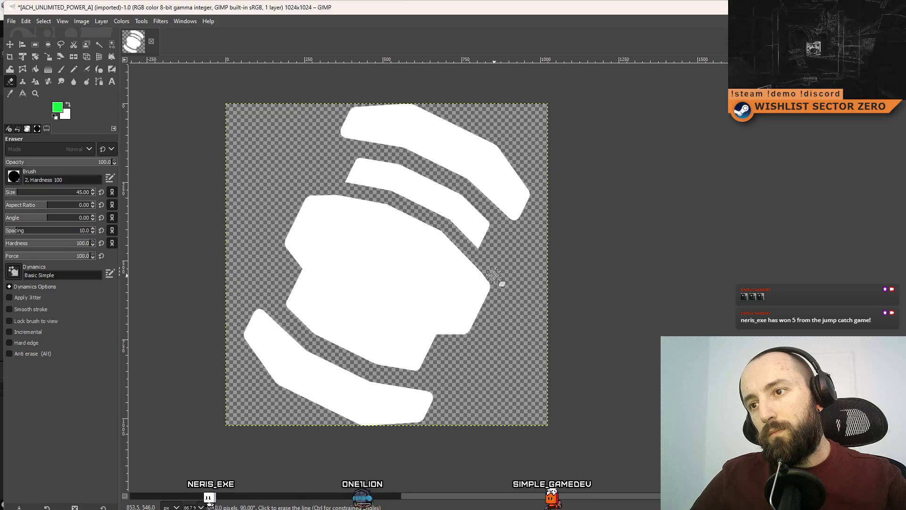
pyautogui.hotkey('ctrl', 'z')
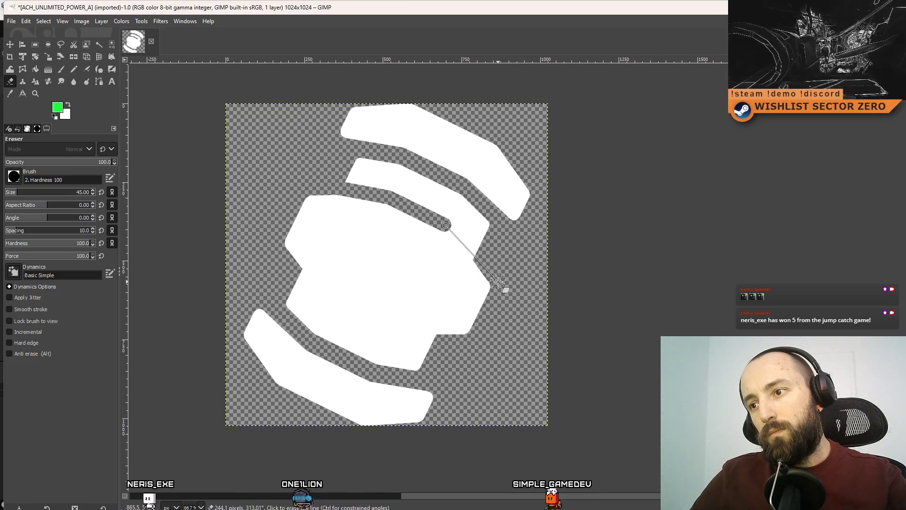
pyautogui.keyDown('shift'); pyautogui.click(498, 282); pyautogui.keyUp('shift')
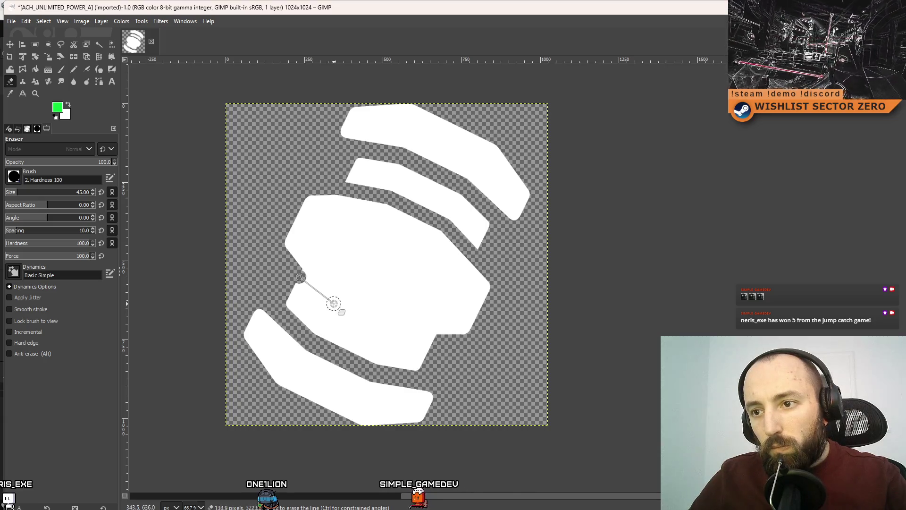
# - Cut a straight diagonal gap across the lower shape, separating a lower band
pyautogui.keyDown('shift'); pyautogui.click(331, 300); pyautogui.keyUp('shift')
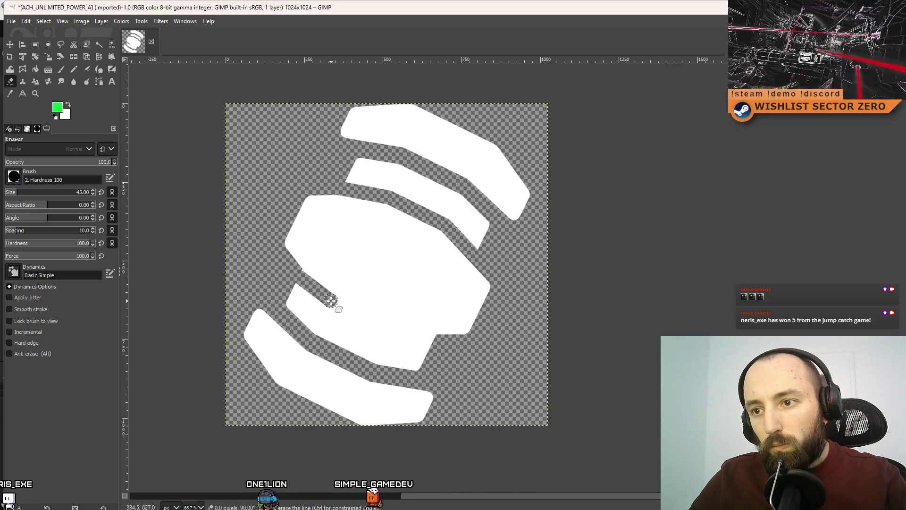
pyautogui.keyDown('shift'); pyautogui.click(388, 327); pyautogui.keyUp('shift')
pyautogui.keyDown('shift'); pyautogui.click(441, 340); pyautogui.keyUp('shift')
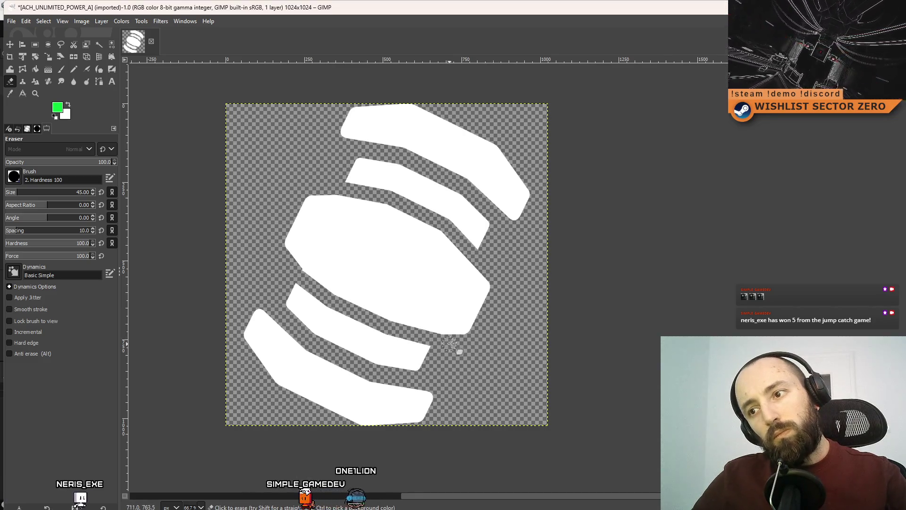
pyautogui.scroll(-6, 467, 347)
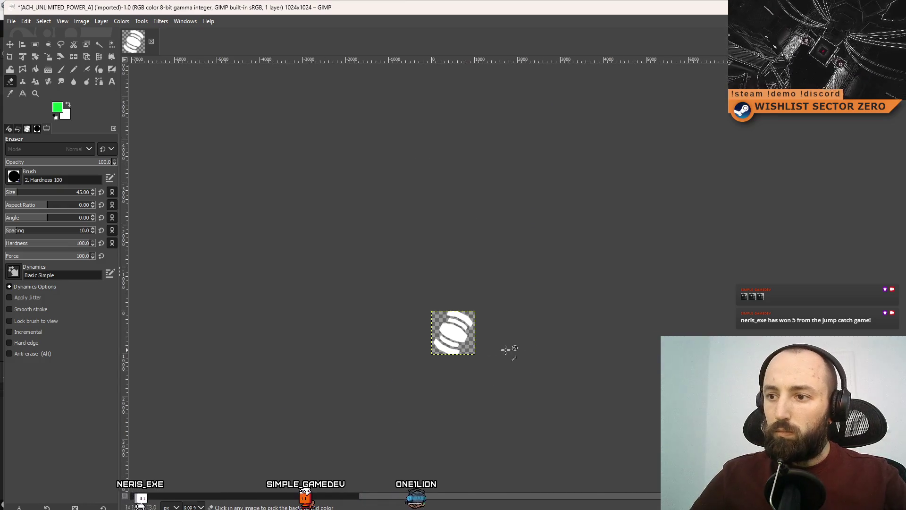
# - Export the banded icon over ACH_UNLIMITED_POWER_A.png and move the GIMP window aside
pyautogui.scroll(3, 469, 342)
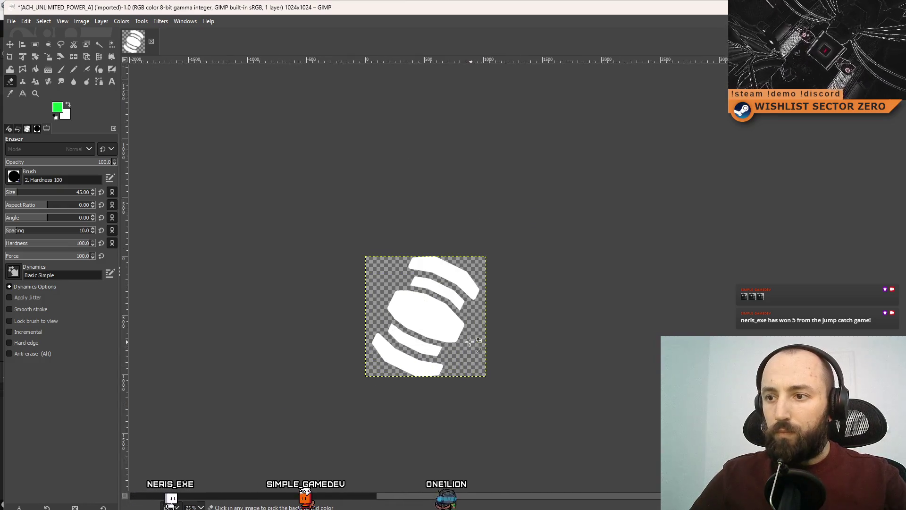
pyautogui.click(11, 21)
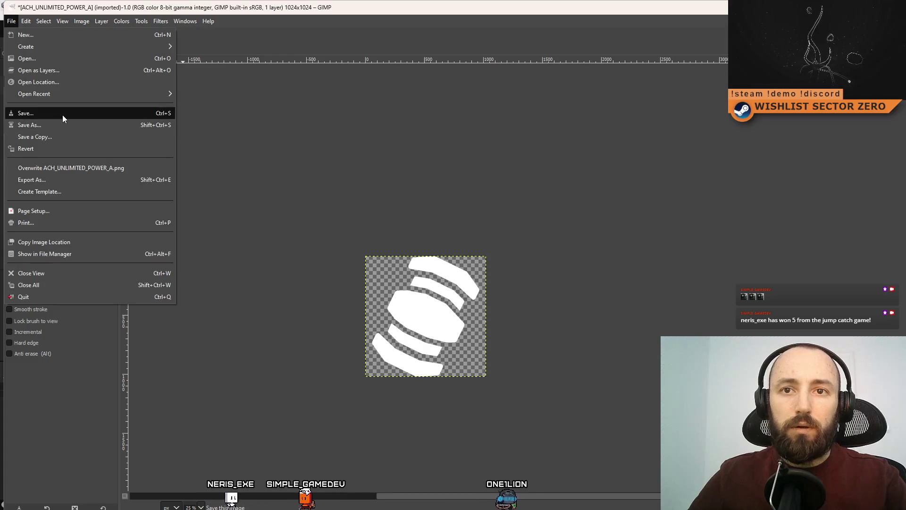
pyautogui.click(93, 168)
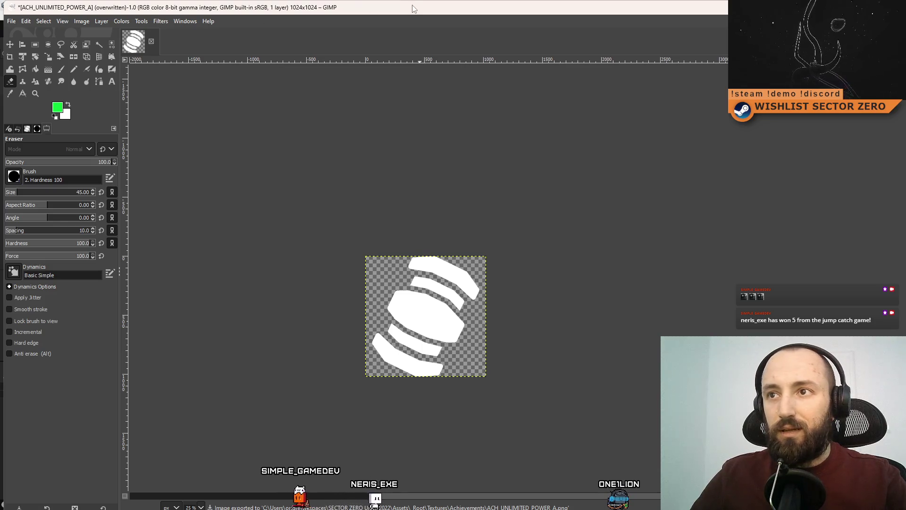
pyautogui.moveTo(258, 7); pyautogui.dragTo(277, 152)
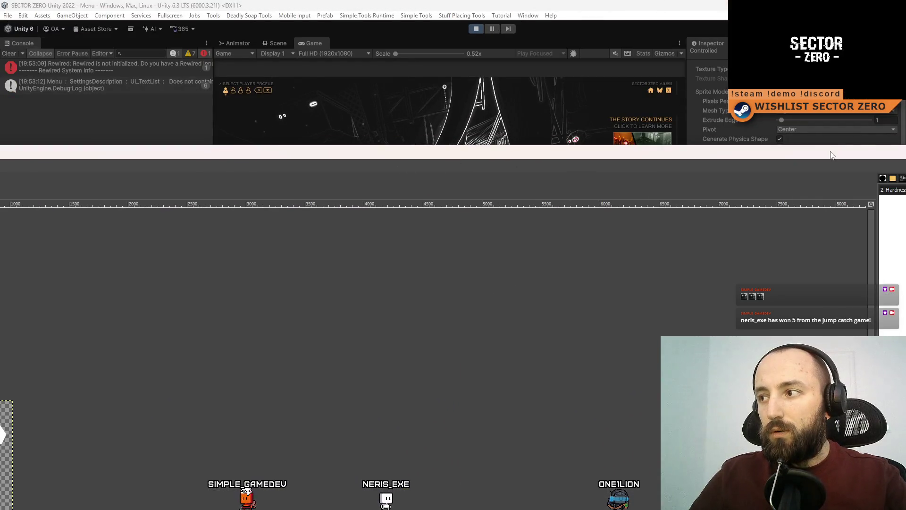
# - Minimize GIMP, review Achievements page 3 in the fullscreen Game view, then stop play mode
pyautogui.click(725, 158)
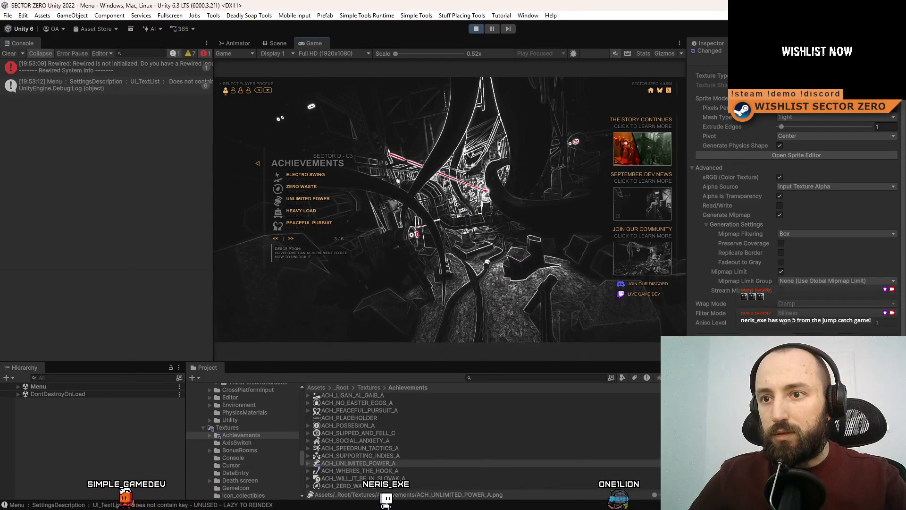
pyautogui.press('F10')
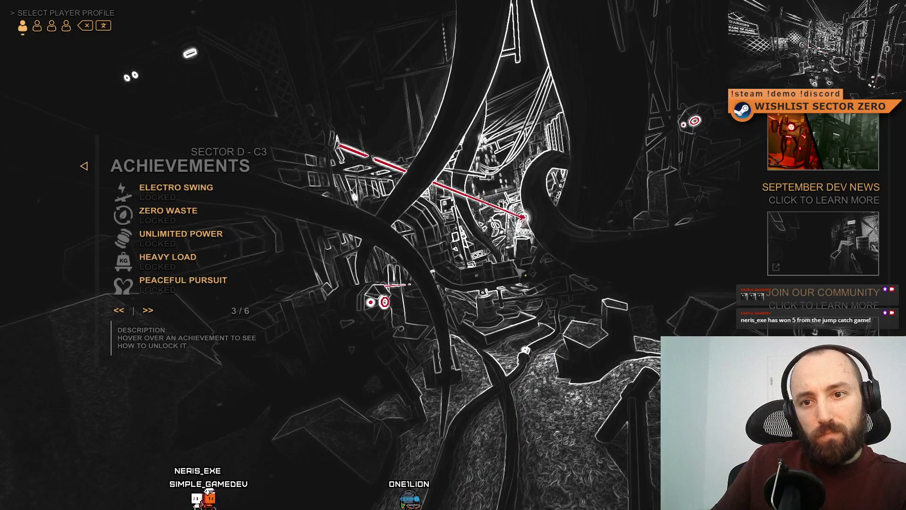
pyautogui.press('F11')
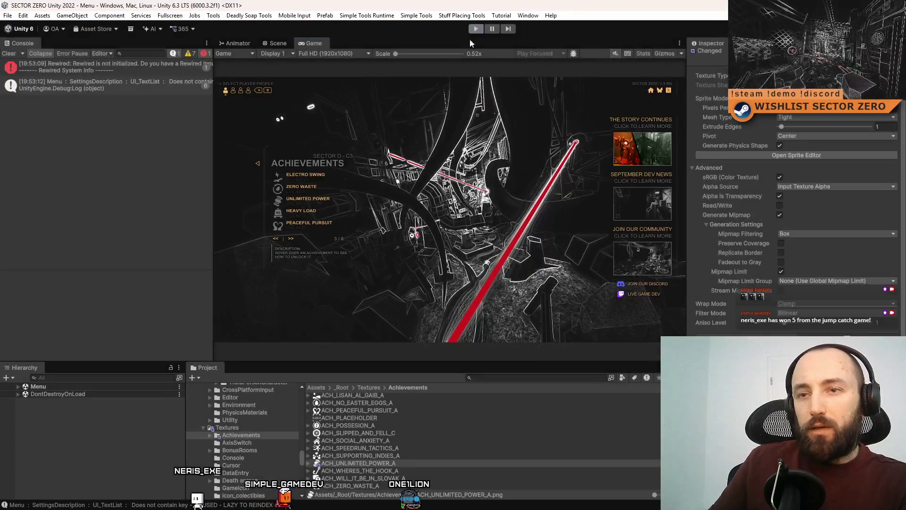
pyautogui.click(476, 28)
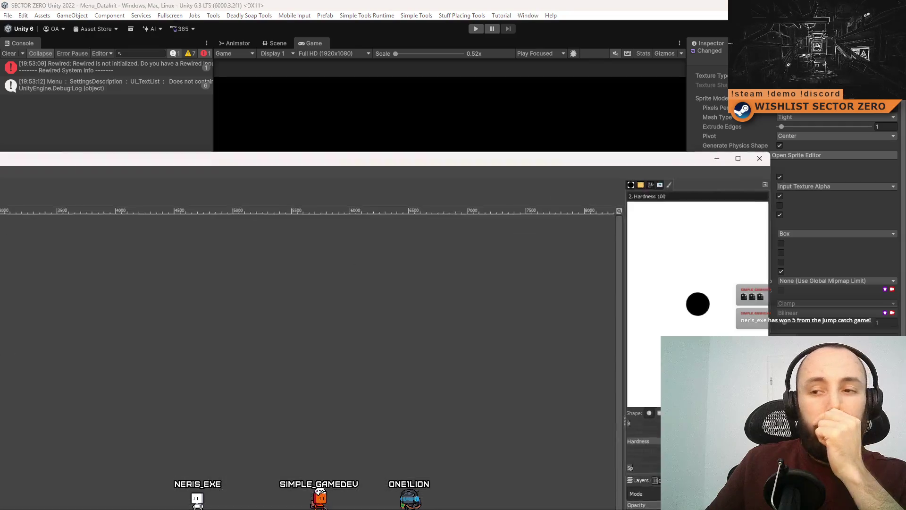
# - Maximize GIMP and erase straight gaps across the middle and lower white shapes
pyautogui.doubleClick(568, 156)
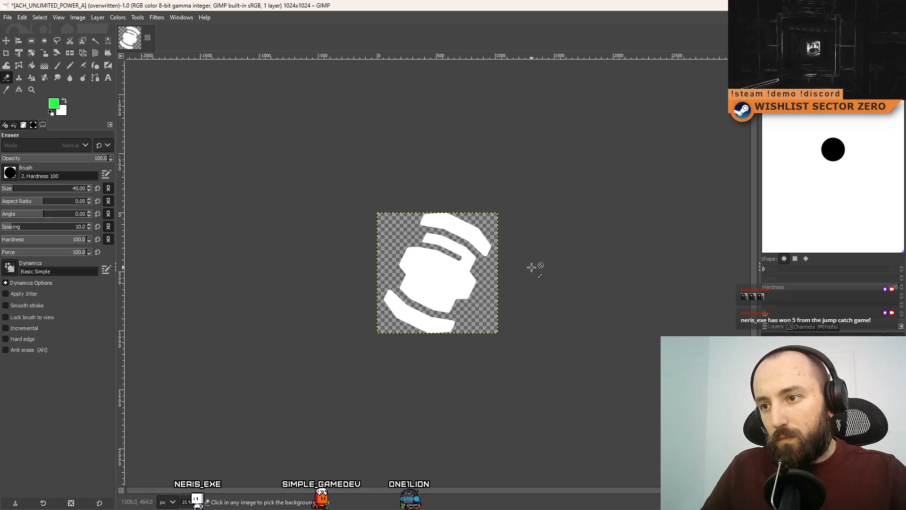
pyautogui.keyDown('ctrl'); pyautogui.scroll(3, 459, 268); pyautogui.keyUp('ctrl')
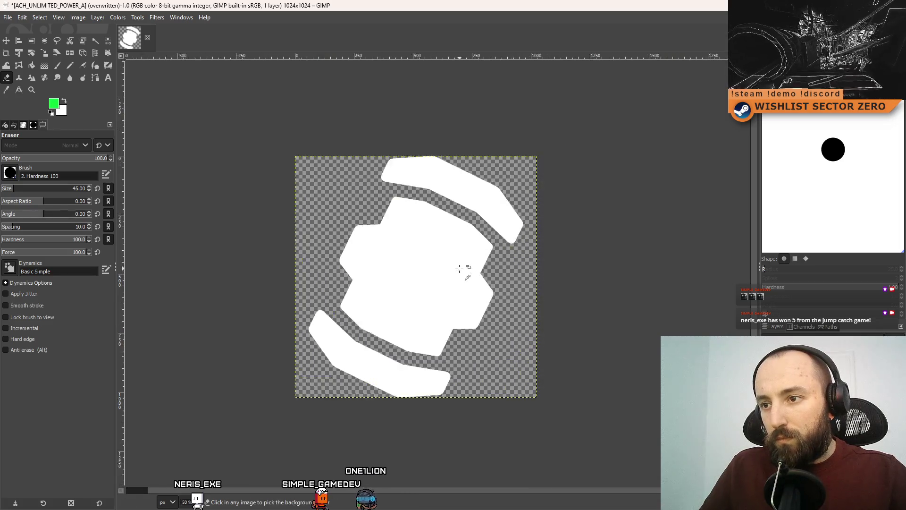
pyautogui.keyDown('ctrl'); pyautogui.scroll(1, 459, 268); pyautogui.keyUp('ctrl')
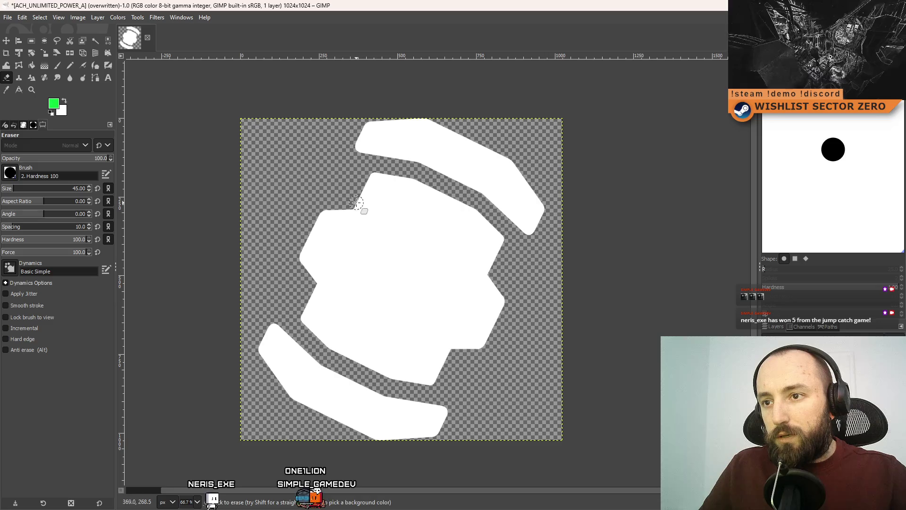
pyautogui.keyDown('shift'); pyautogui.click(491, 269); pyautogui.keyUp('shift')
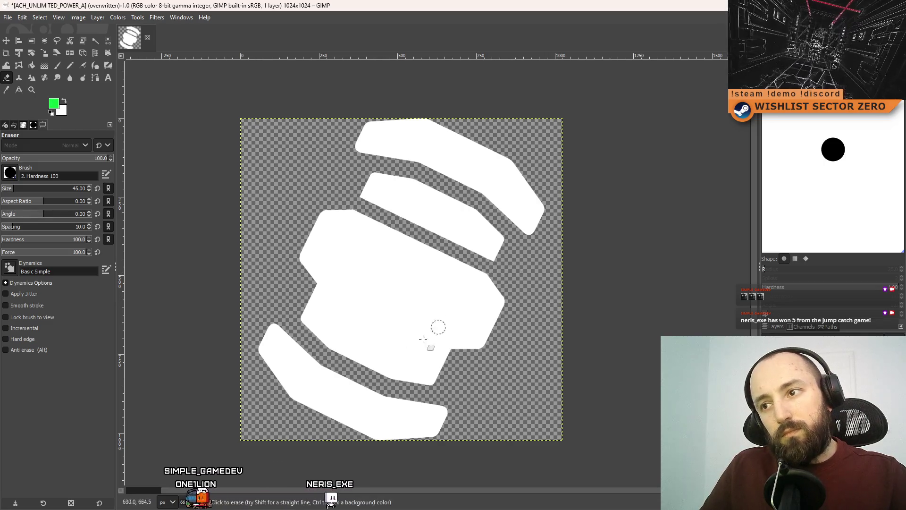
pyautogui.click(315, 291)
pyautogui.keyDown('shift'); pyautogui.click(452, 357); pyautogui.keyUp('shift')
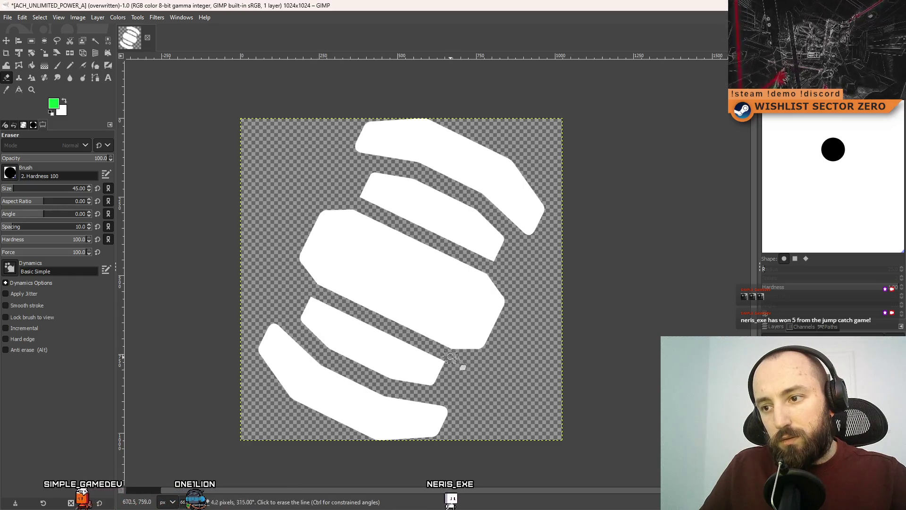
# - Trim the lower-right corner of the top stripe, undoing part of that erasure
pyautogui.scroll(-4, 518, 364)
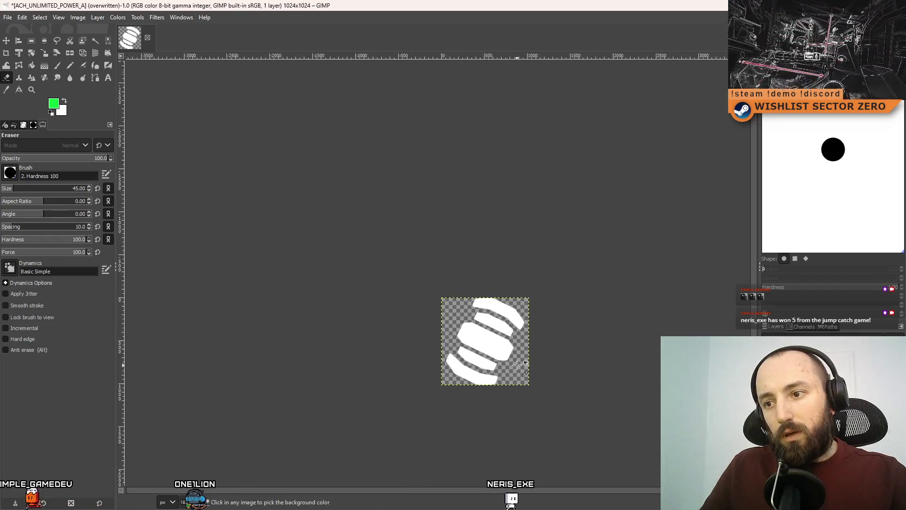
pyautogui.scroll(-2, 517, 364)
pyautogui.scroll(-2, 518, 364)
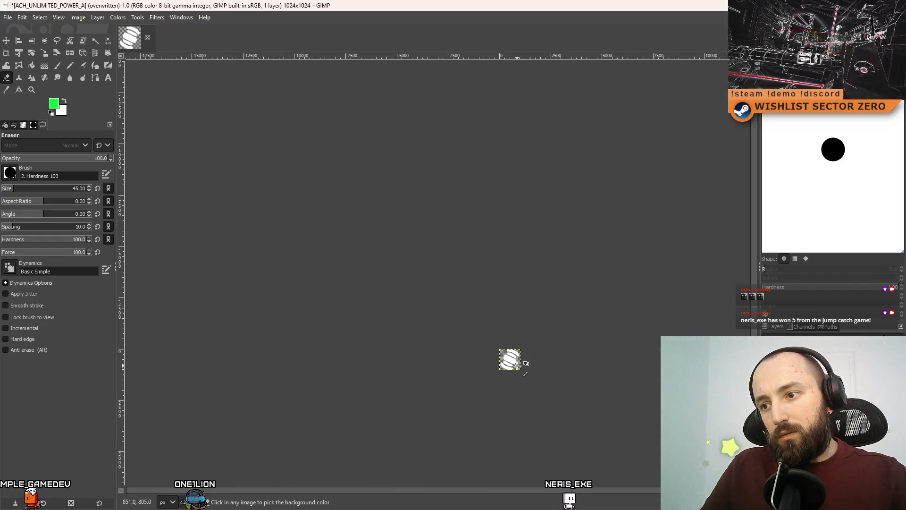
pyautogui.scroll(6, 518, 365)
pyautogui.scroll(1, 468, 380)
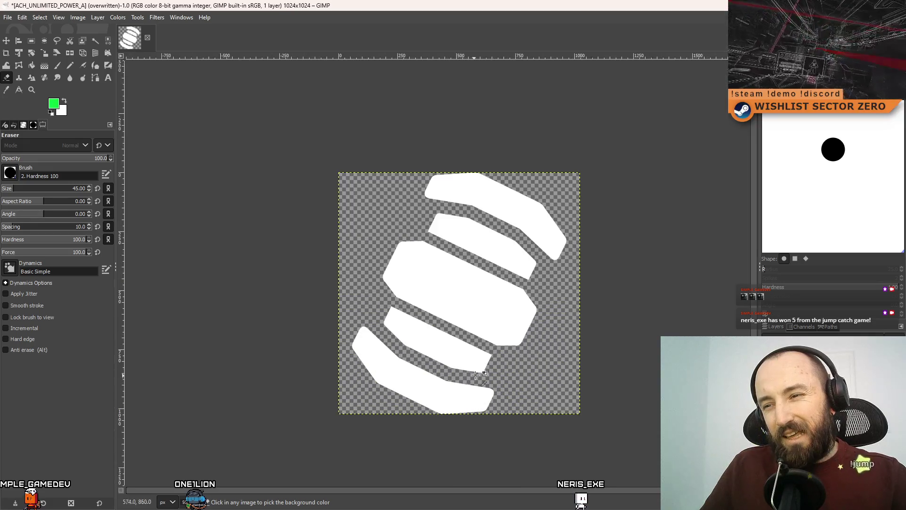
pyautogui.scroll(-2, 474, 375)
pyautogui.scroll(2, 476, 374)
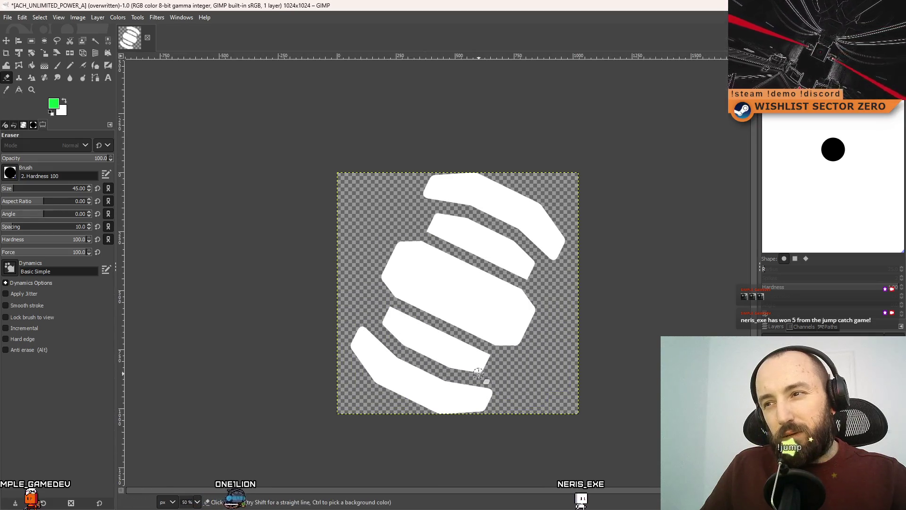
pyautogui.moveTo(538, 245); pyautogui.dragTo(562, 263)
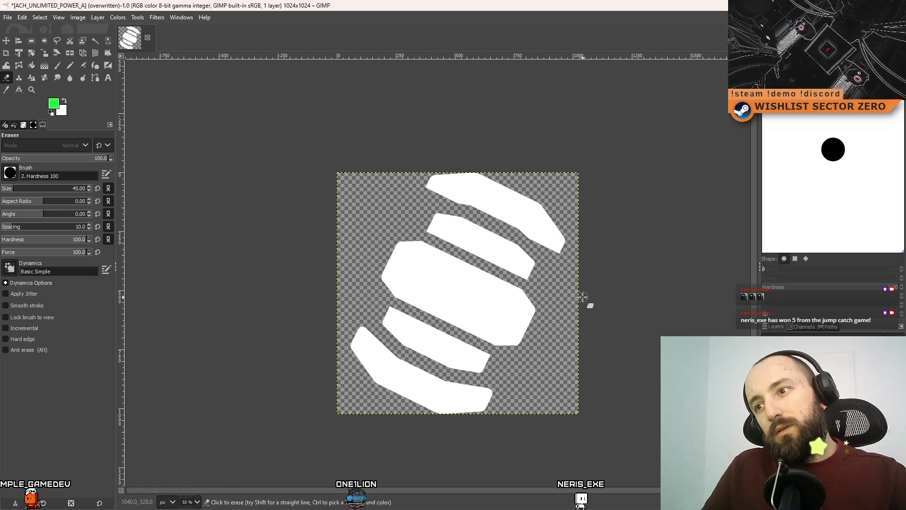
pyautogui.hotkey('ctrl', 'z')
pyautogui.hotkey('ctrl', 'z')
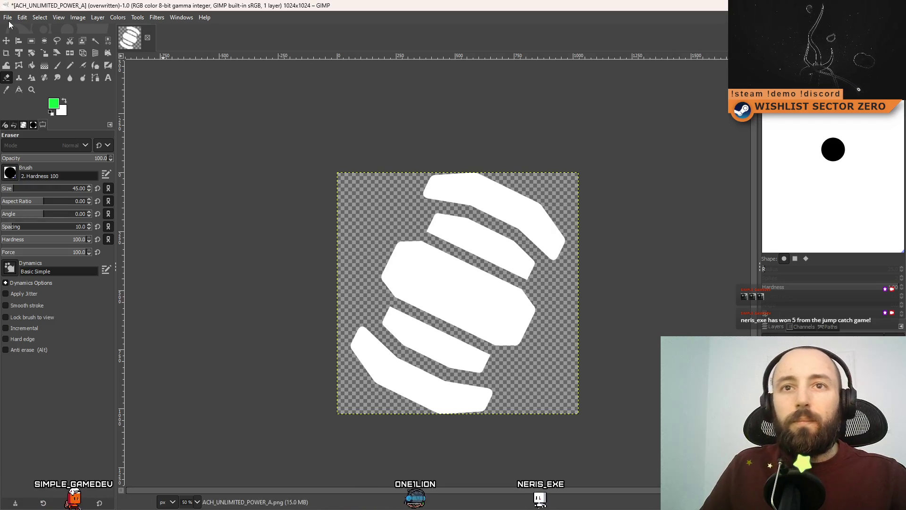
# - Overwrite ACH_UNLIMITED_POWER_A.png with the edited icon and return to Unity
pyautogui.click(8, 17)
pyautogui.click(77, 166)
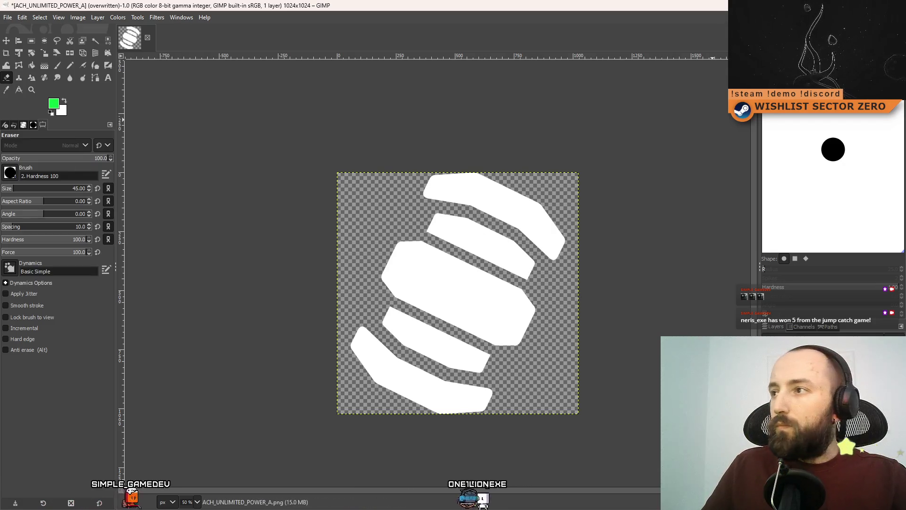
pyautogui.hotkey('alt', 'Tab')
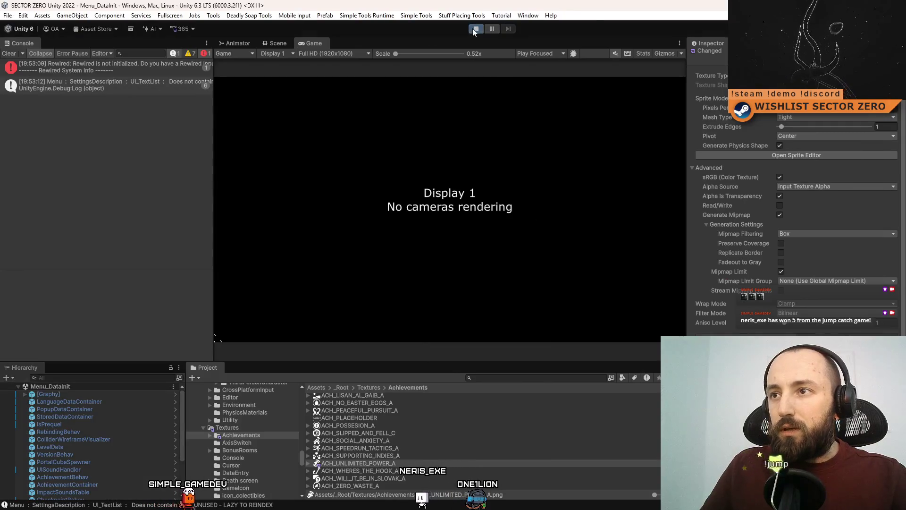
# - Start play mode and open the Achievements screen from the game's main menu
pyautogui.click(474, 29)
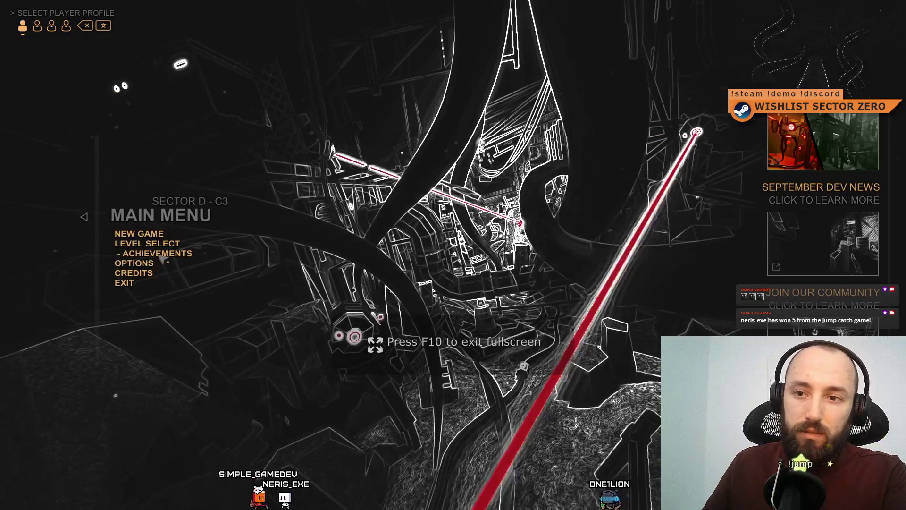
pyautogui.click(173, 255)
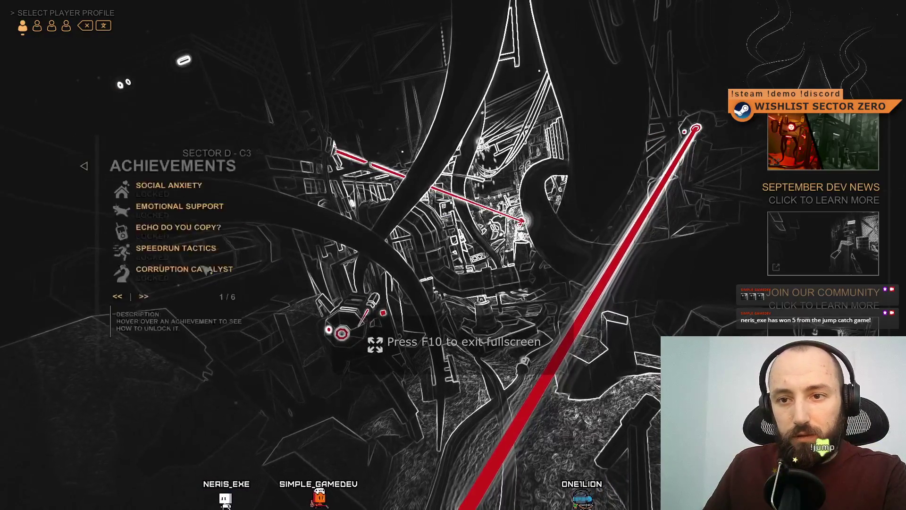
# - Page back and forth through Achievements, checking Unlimited Power on page 3, ending on page 4/6
pyautogui.click(146, 310)
pyautogui.click(146, 309)
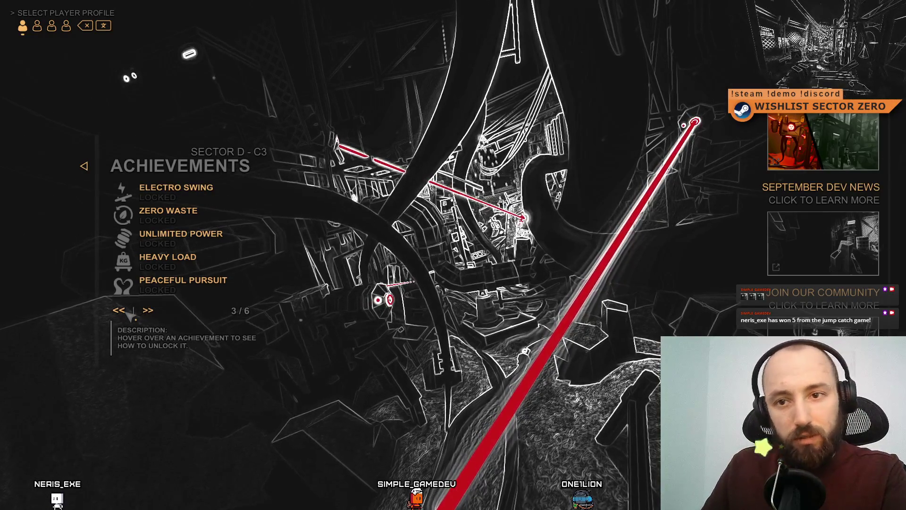
pyautogui.click(129, 313)
pyautogui.click(124, 312)
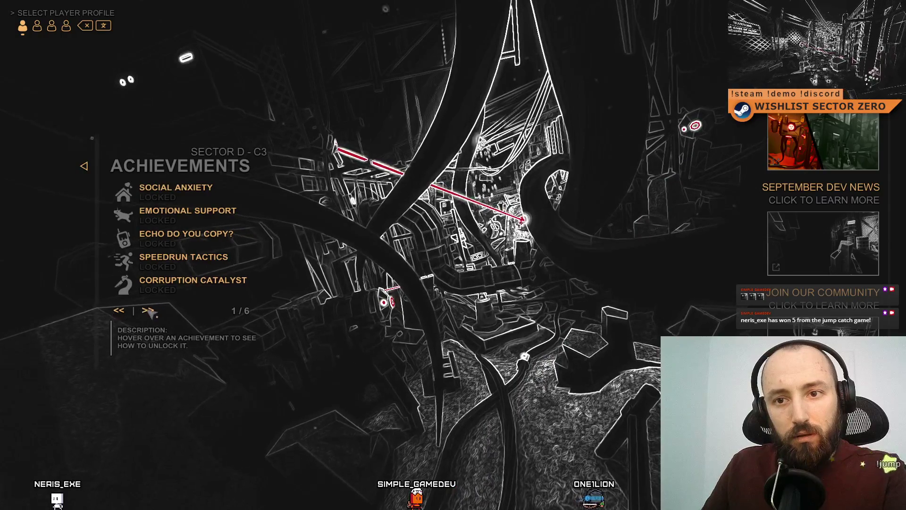
pyautogui.click(149, 311)
pyautogui.click(149, 312)
pyautogui.click(128, 311)
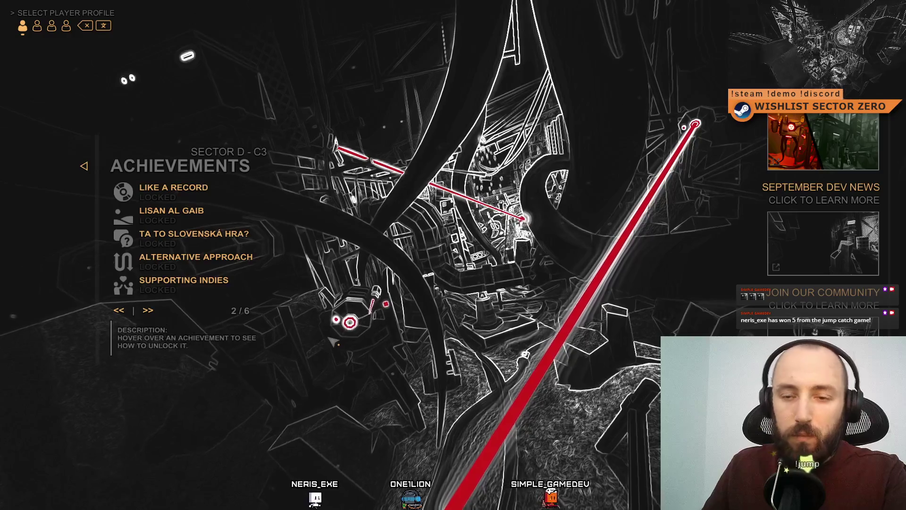
pyautogui.click(149, 311)
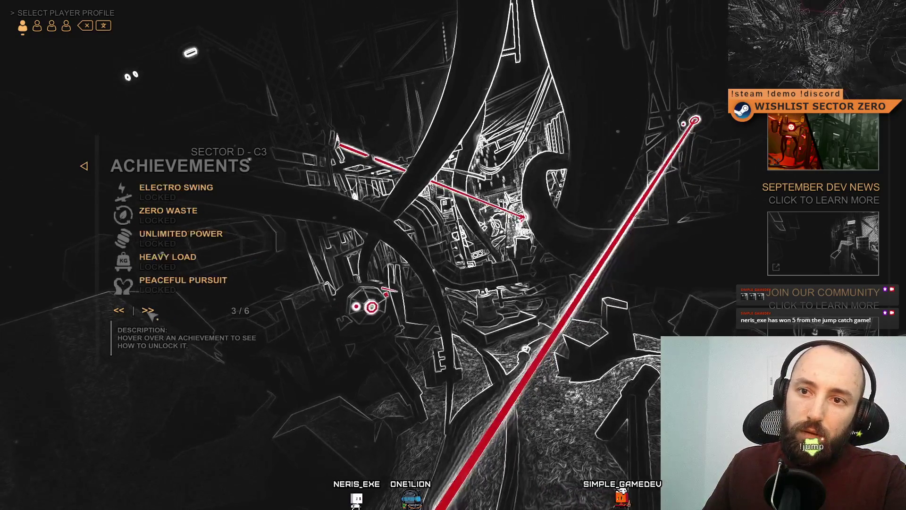
pyautogui.click(121, 311)
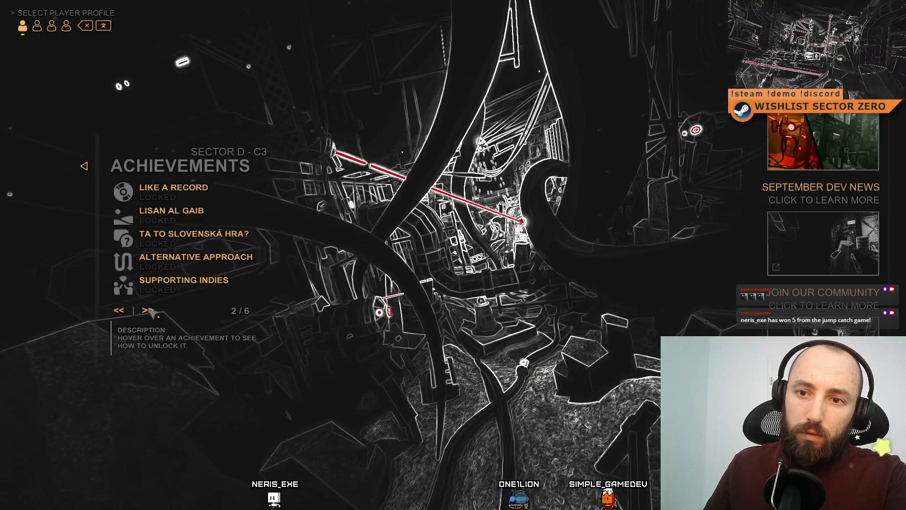
pyautogui.click(151, 312)
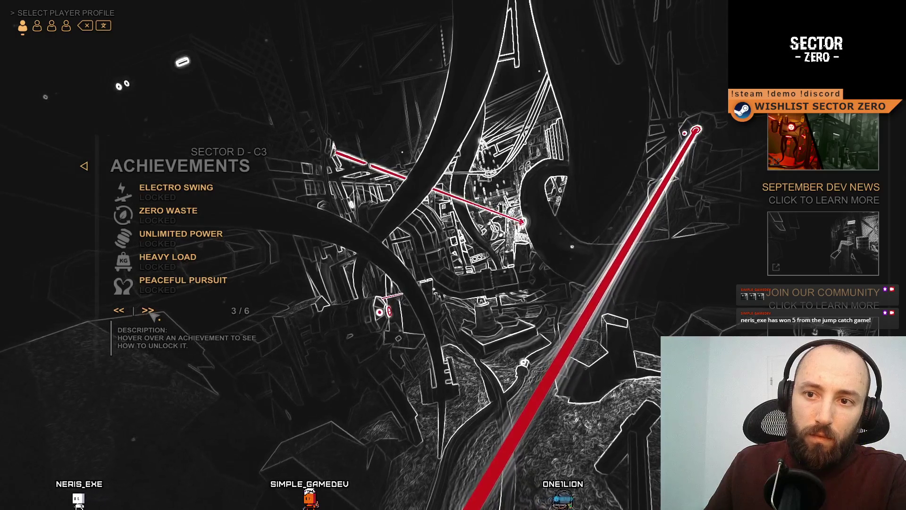
pyautogui.click(149, 312)
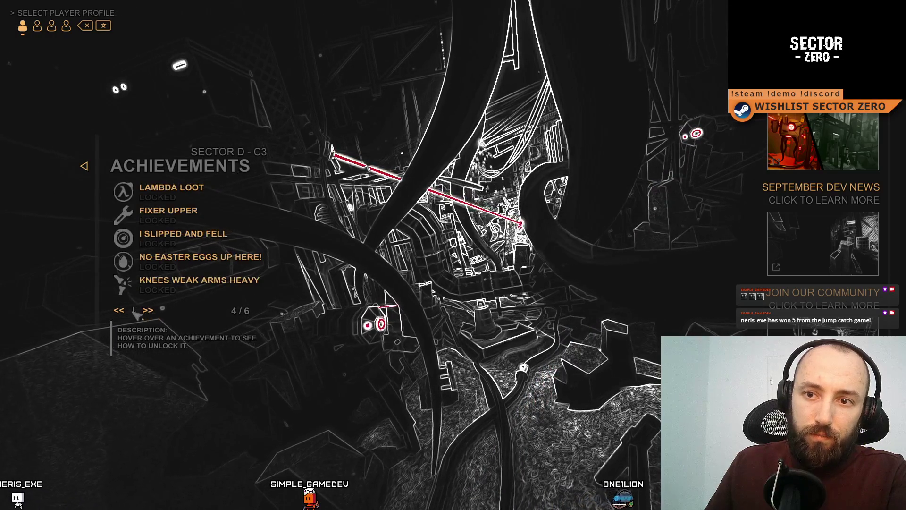
pyautogui.click(118, 310)
pyautogui.click(119, 310)
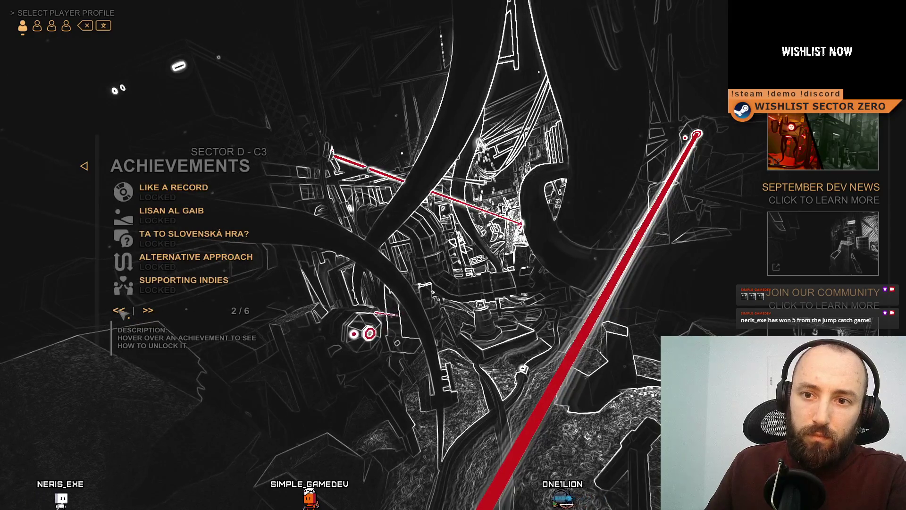
pyautogui.click(120, 311)
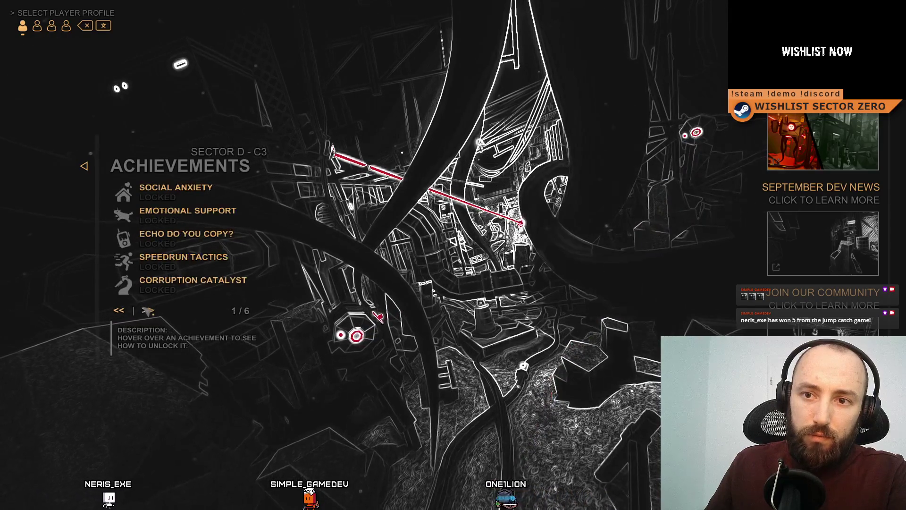
pyautogui.click(148, 310)
pyautogui.click(148, 310)
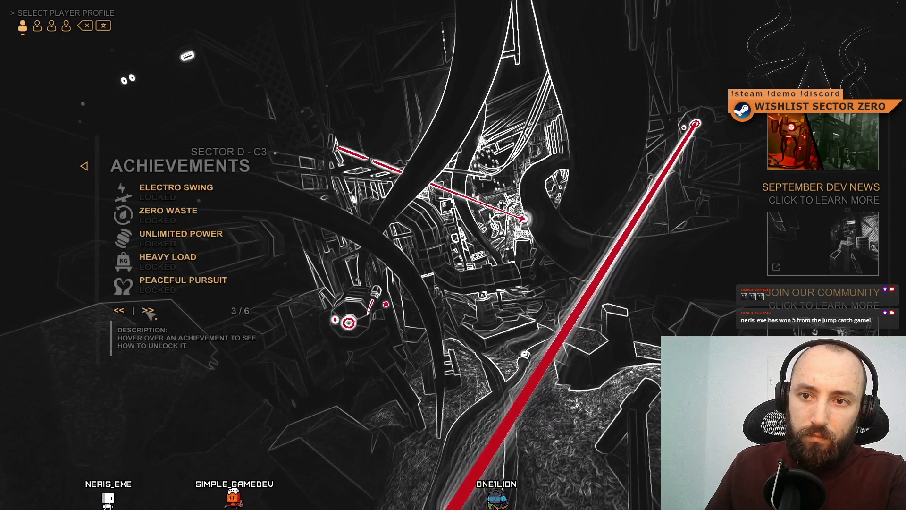
pyautogui.click(121, 311)
pyautogui.click(121, 311)
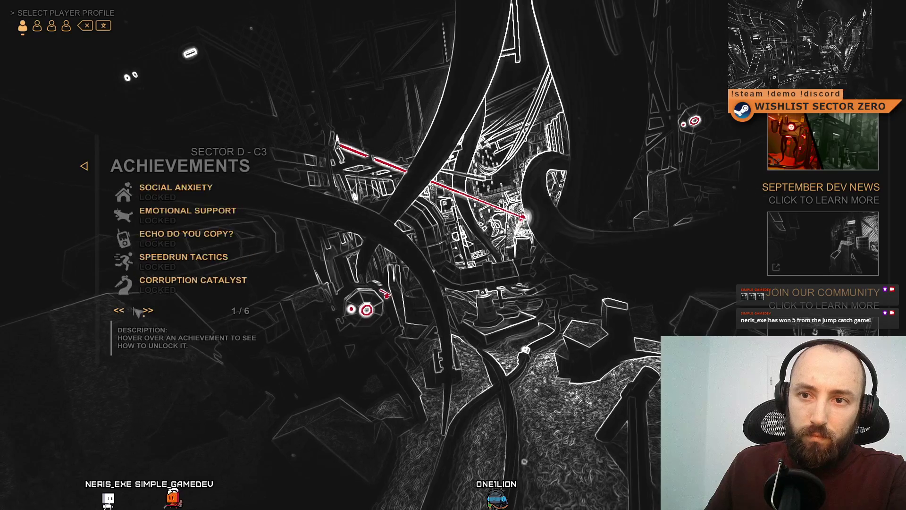
pyautogui.click(145, 311)
pyautogui.click(149, 312)
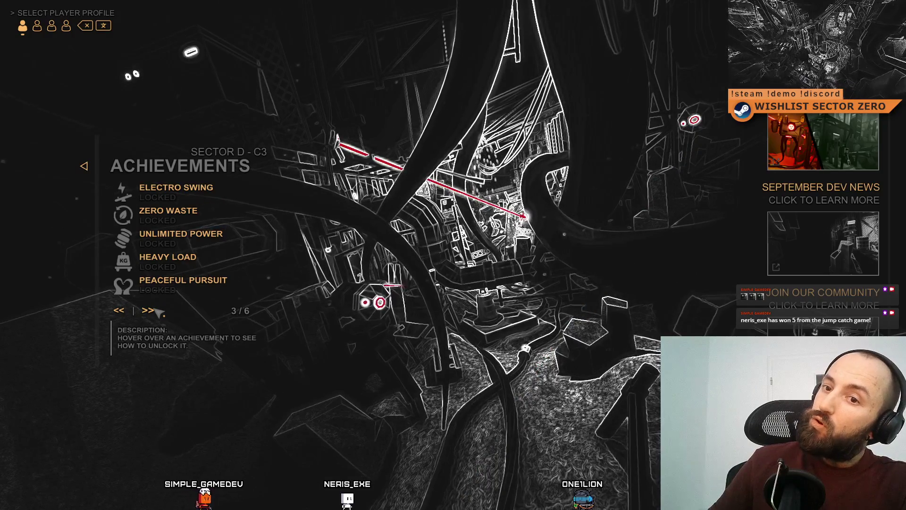
pyautogui.click(156, 309)
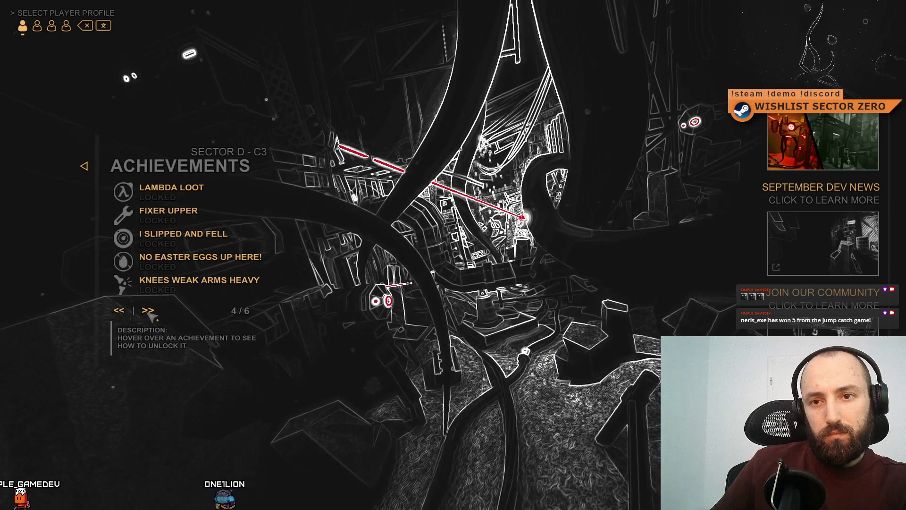
# - Page ahead to the last achievements page, then back down to page 1/6
pyautogui.click(149, 313)
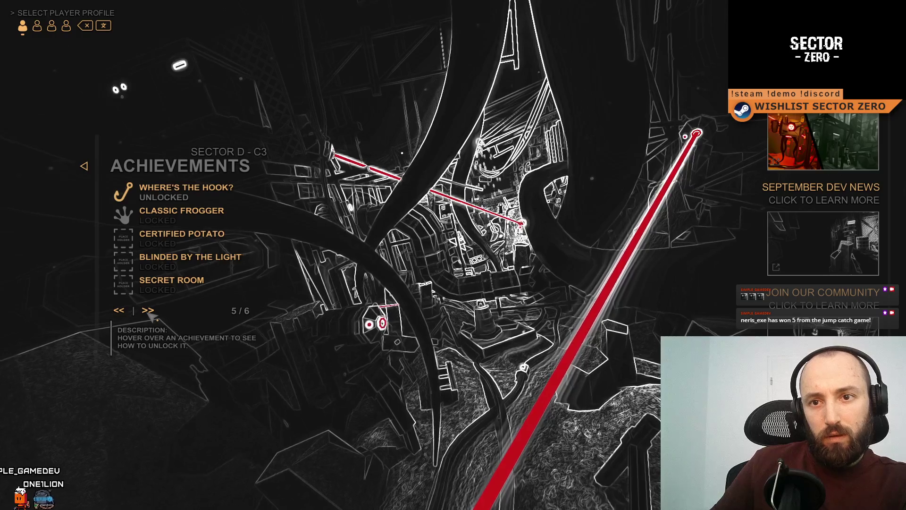
pyautogui.moveTo(133, 222)
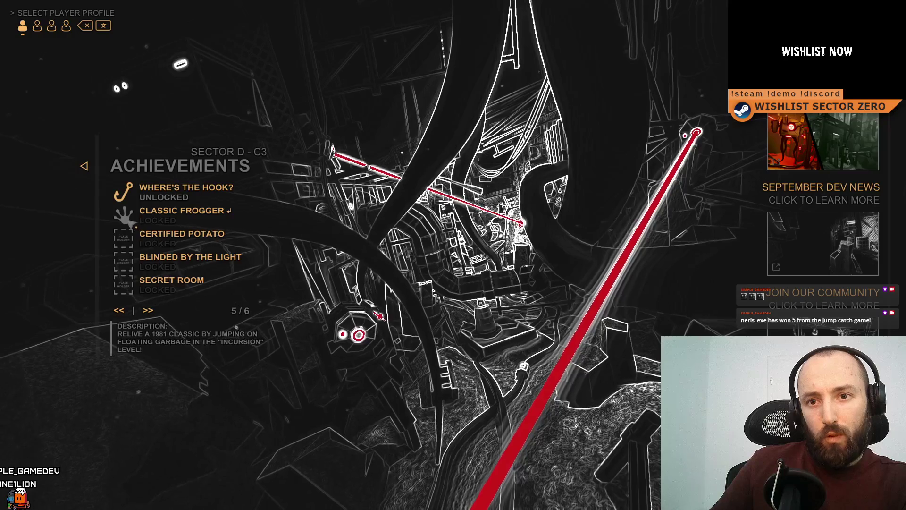
pyautogui.click(150, 314)
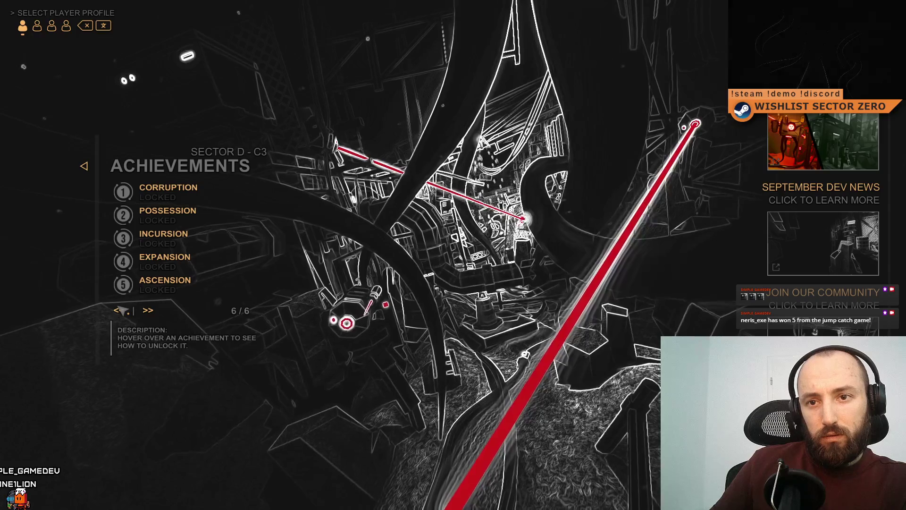
pyautogui.click(122, 312)
pyautogui.click(121, 313)
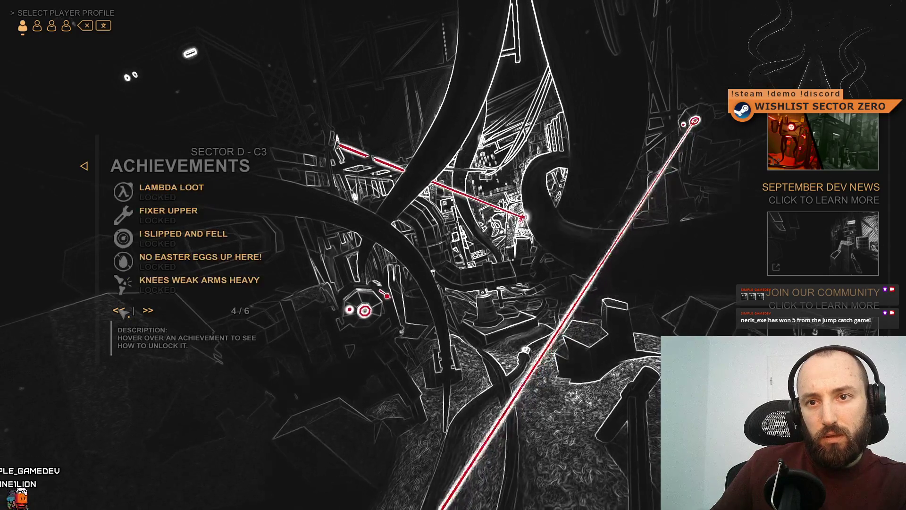
pyautogui.click(121, 313)
pyautogui.click(122, 312)
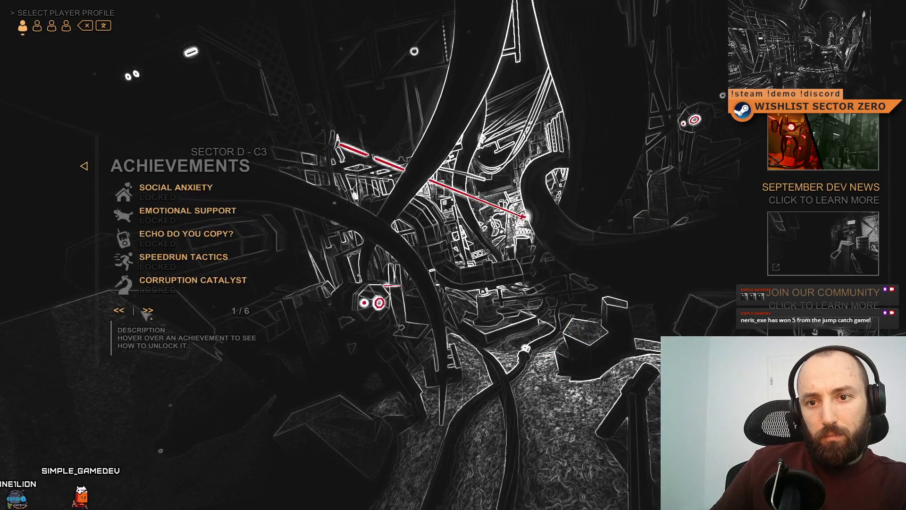
pyautogui.click(150, 311)
pyautogui.click(150, 311)
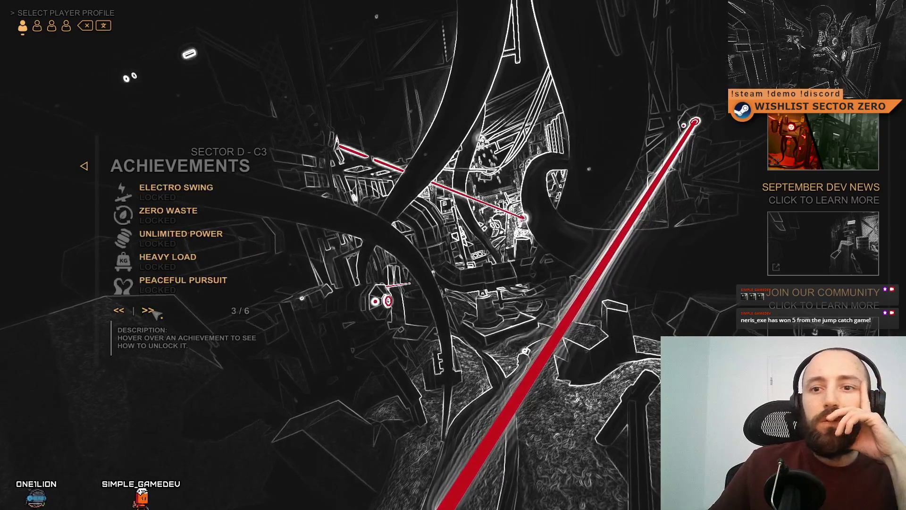
pyautogui.click(121, 313)
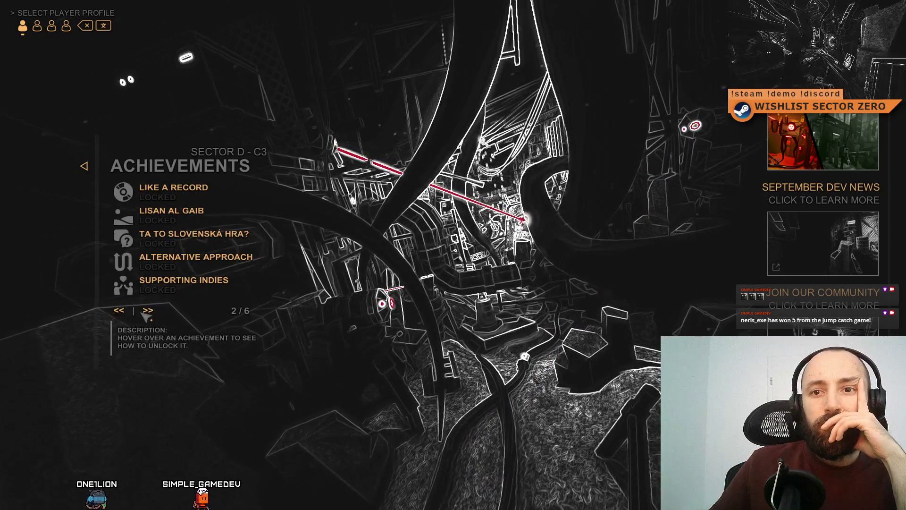
pyautogui.click(148, 311)
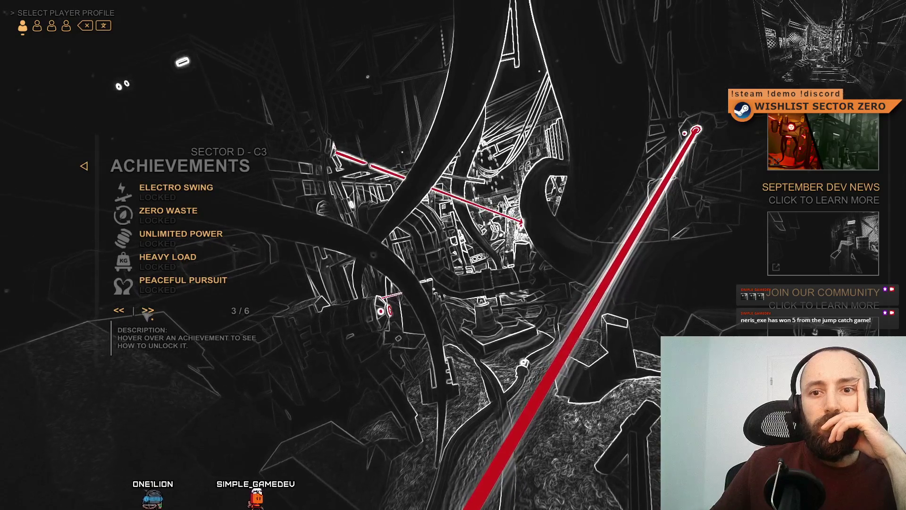
pyautogui.click(121, 311)
pyautogui.click(121, 312)
# - Page through the achievements again, up to page 4/6 and back to page 1/6
pyautogui.click(122, 311)
pyautogui.click(149, 311)
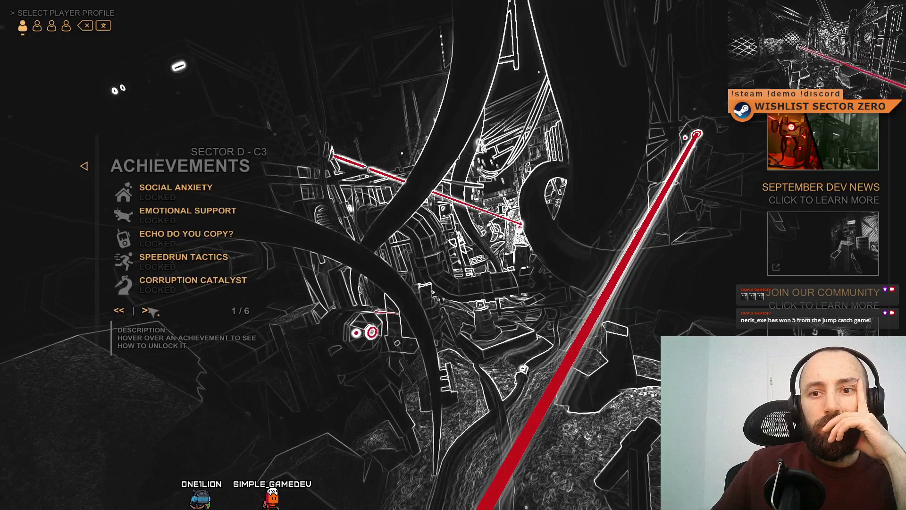
pyautogui.click(148, 310)
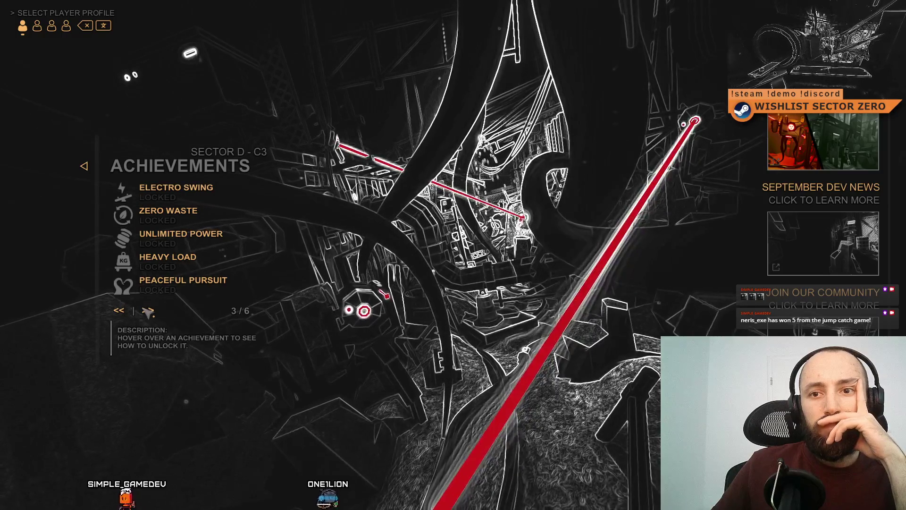
pyautogui.click(119, 311)
pyautogui.click(119, 310)
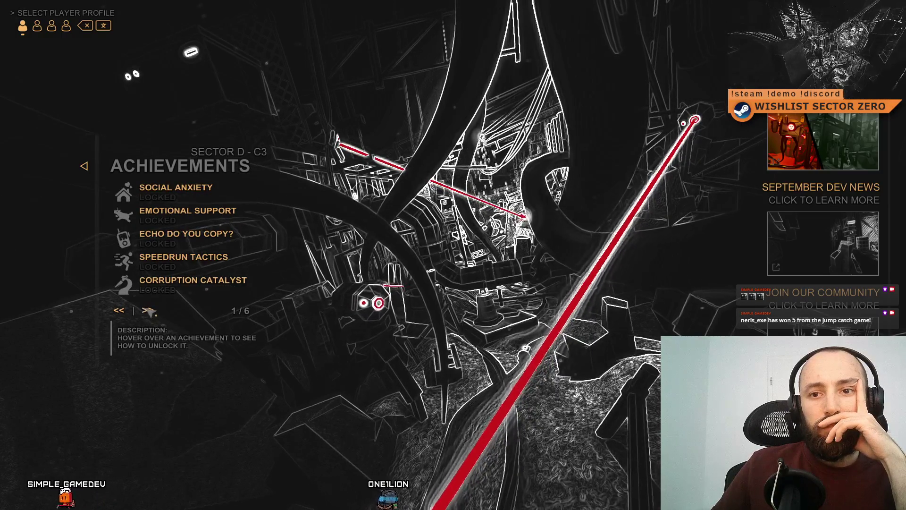
pyautogui.click(147, 310)
pyautogui.click(148, 311)
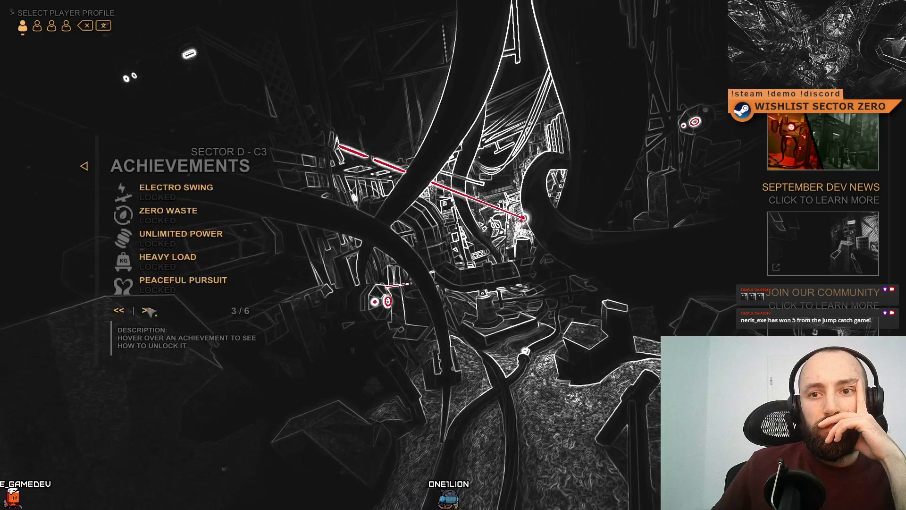
pyautogui.click(148, 311)
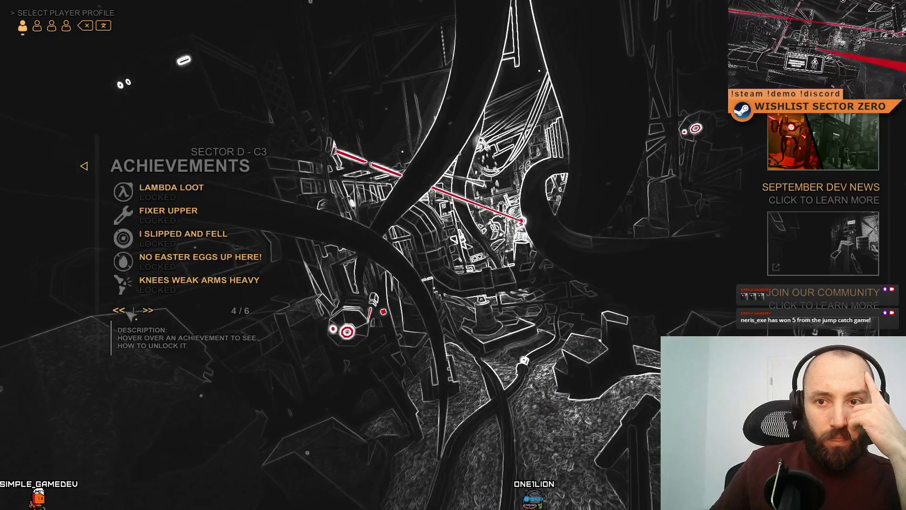
pyautogui.click(124, 311)
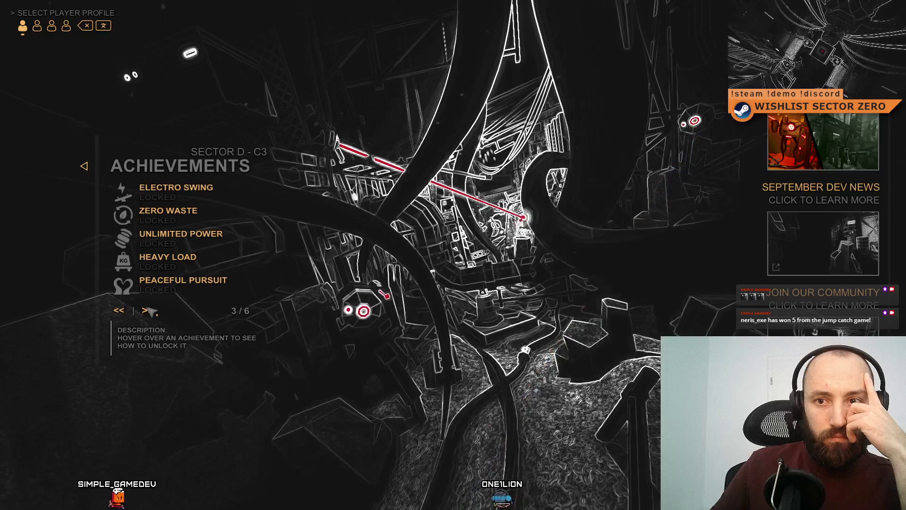
pyautogui.click(123, 311)
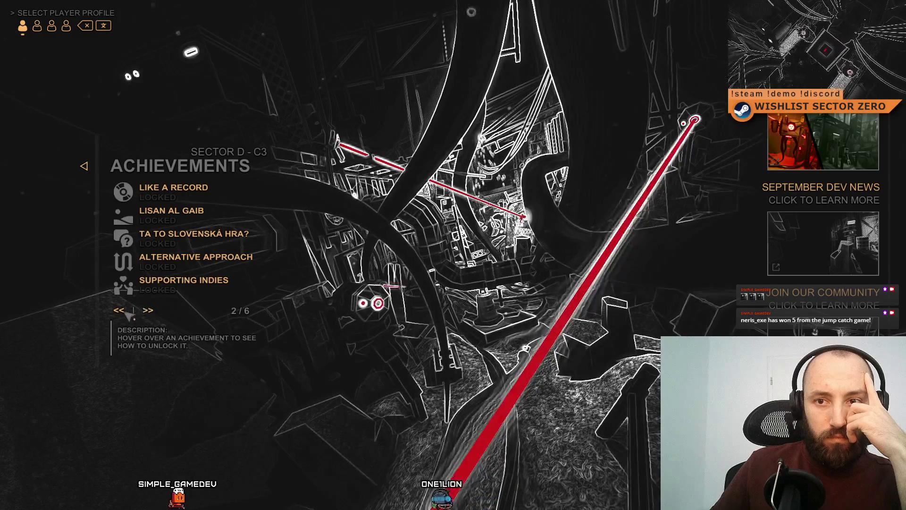
pyautogui.click(127, 311)
# - Wrap around the achievements list, settle on page 5/6, and leave fullscreen
pyautogui.click(150, 313)
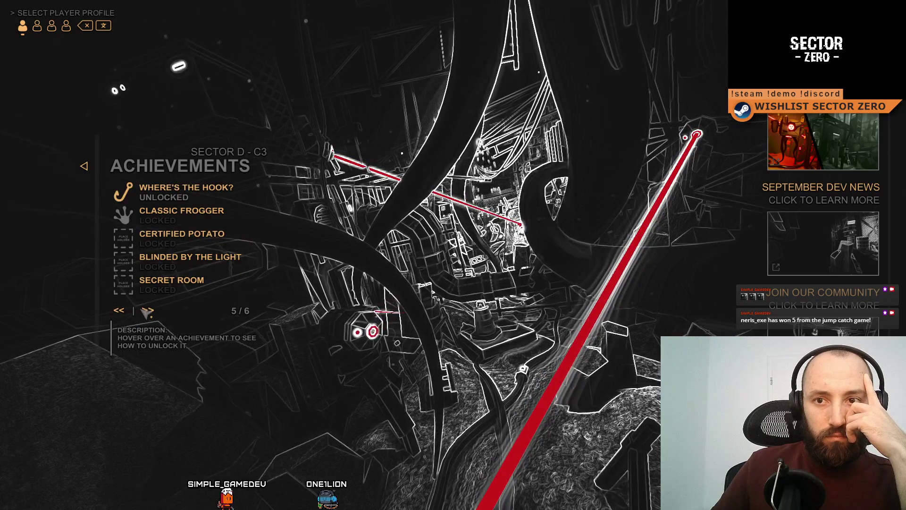
pyautogui.click(126, 310)
pyautogui.click(126, 310)
pyautogui.click(127, 310)
pyautogui.click(148, 312)
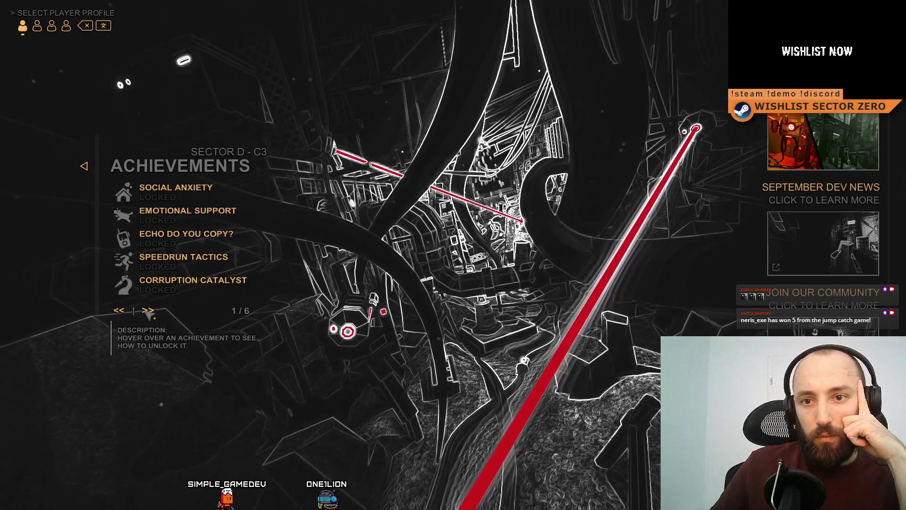
pyautogui.click(148, 311)
pyautogui.click(148, 311)
pyautogui.click(148, 311)
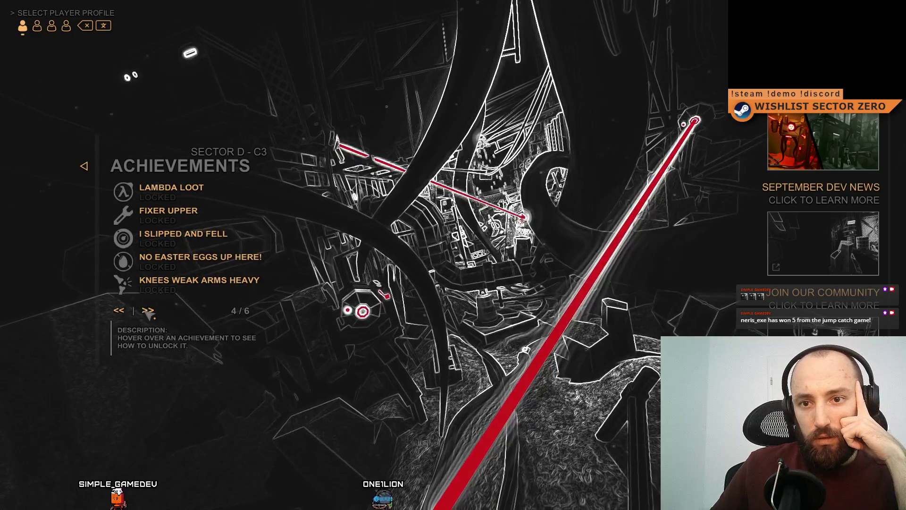
pyautogui.click(121, 311)
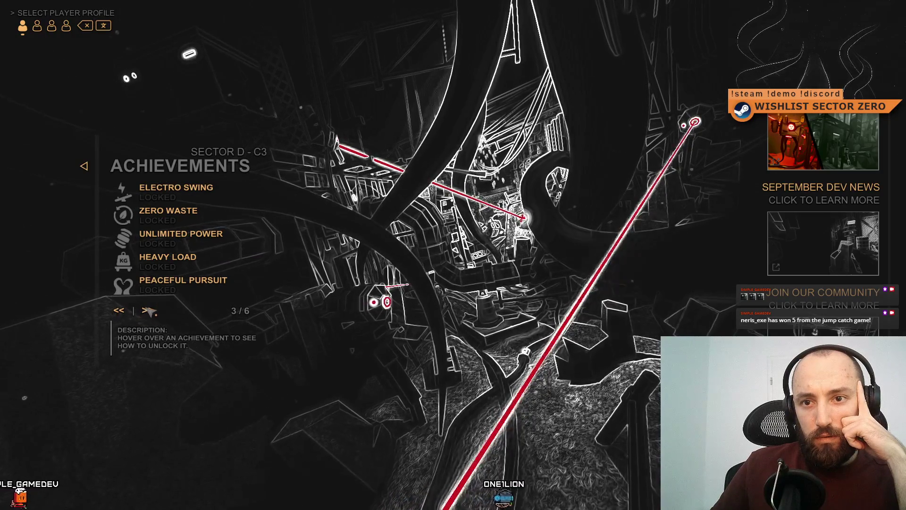
pyautogui.click(148, 310)
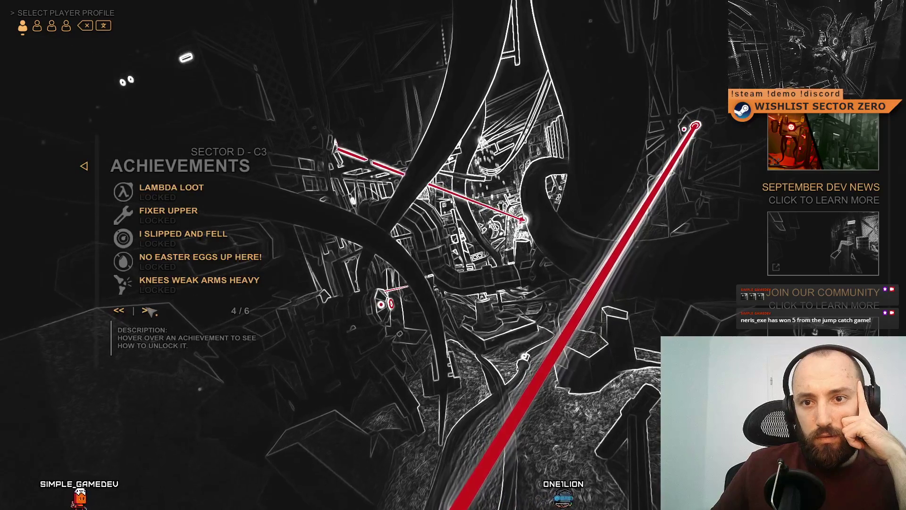
pyautogui.click(148, 310)
pyautogui.press('F11')
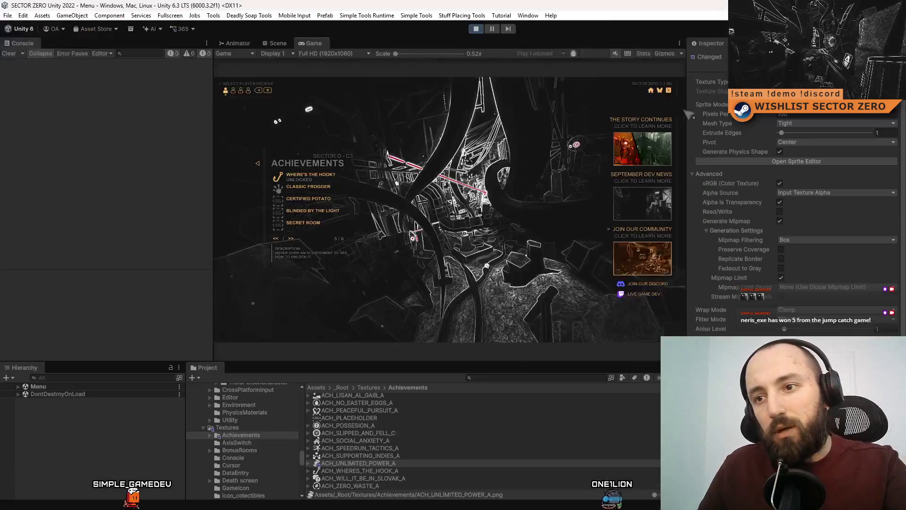
# - Stop the game, restart play mode with Ctrl+P, and show the main menu fullscreen
pyautogui.click(477, 31)
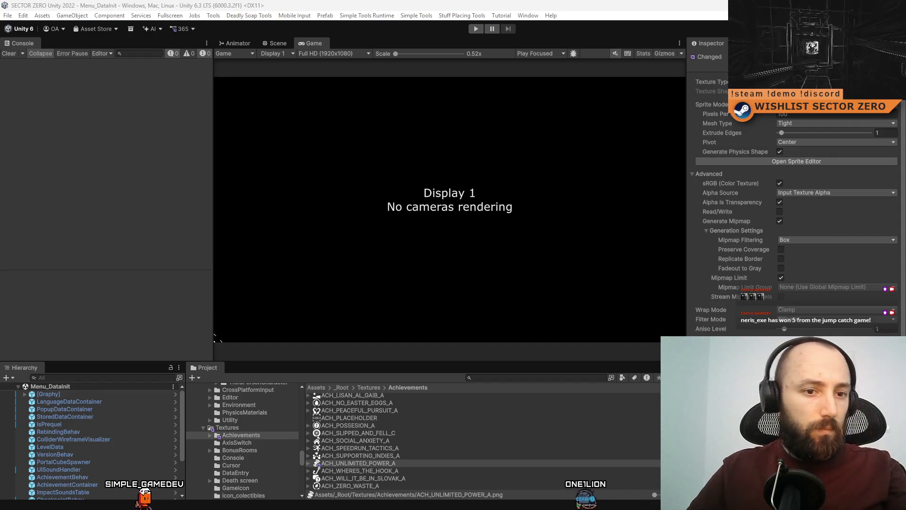
pyautogui.click(556, 377)
pyautogui.hotkey('ctrl', 'p')
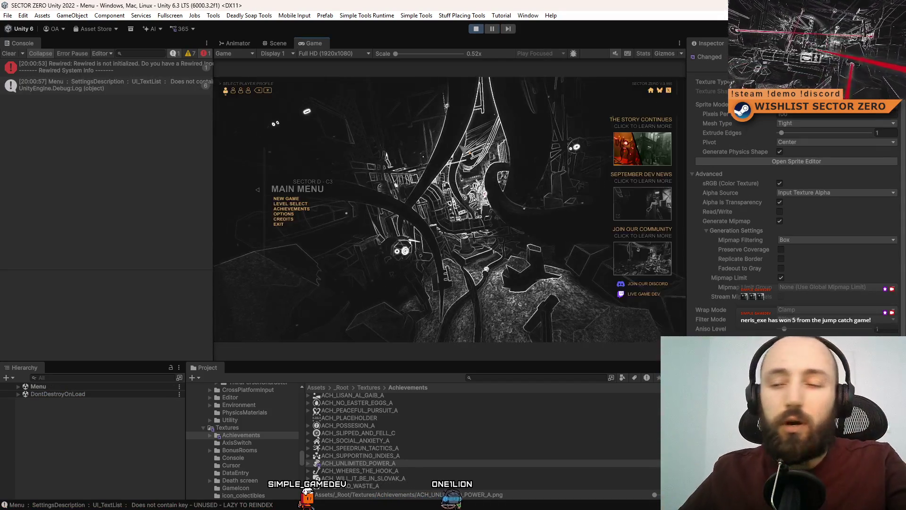
pyautogui.press('F10')
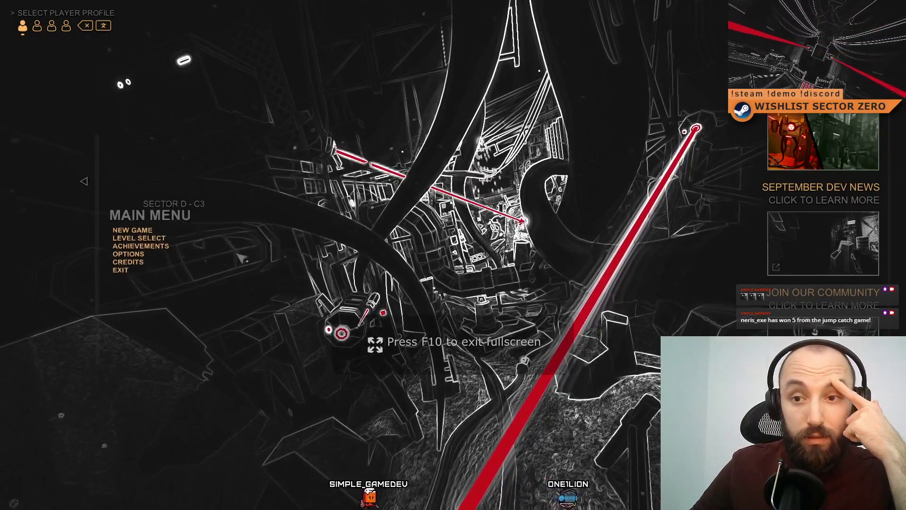
# - Open Achievements and page ahead to 5/6, reading entry descriptions on page 4
pyautogui.click(156, 254)
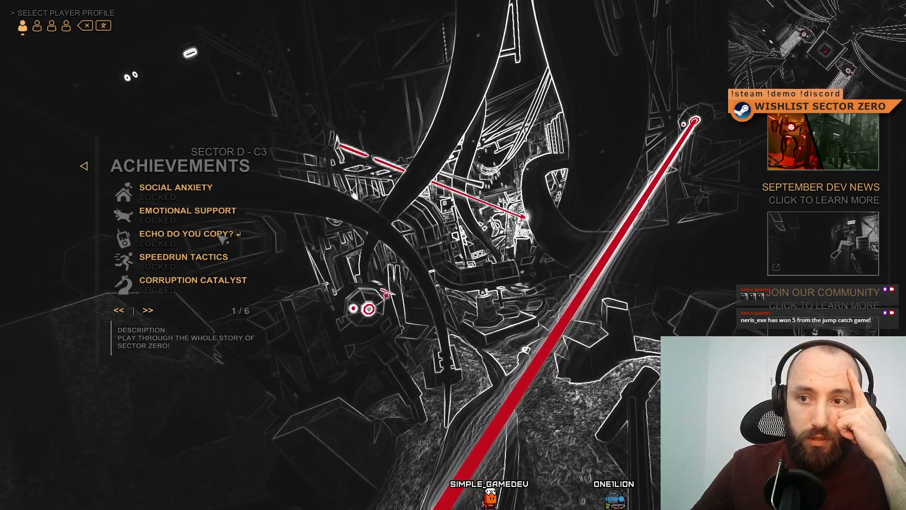
pyautogui.click(148, 311)
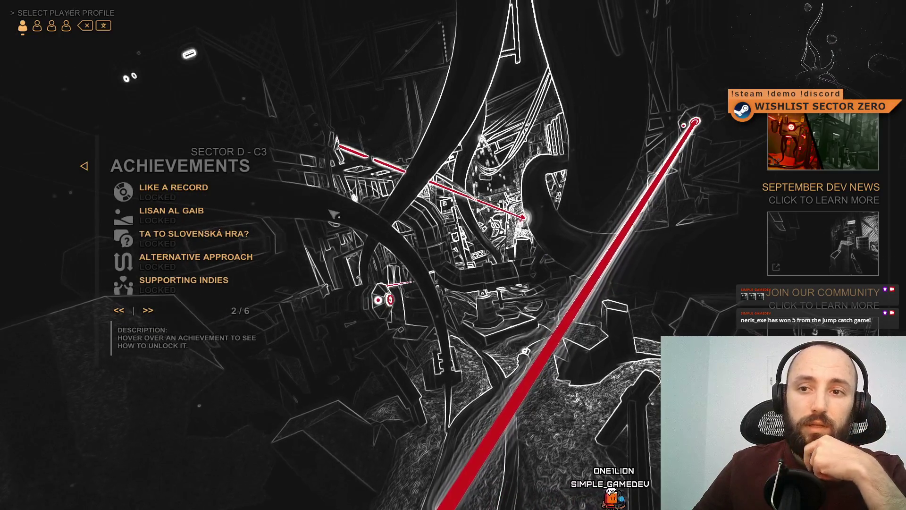
pyautogui.click(152, 311)
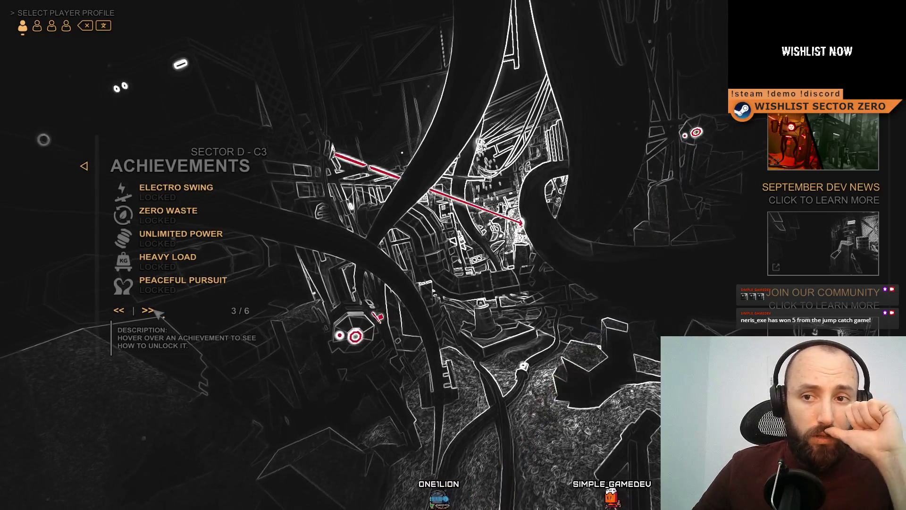
pyautogui.click(156, 312)
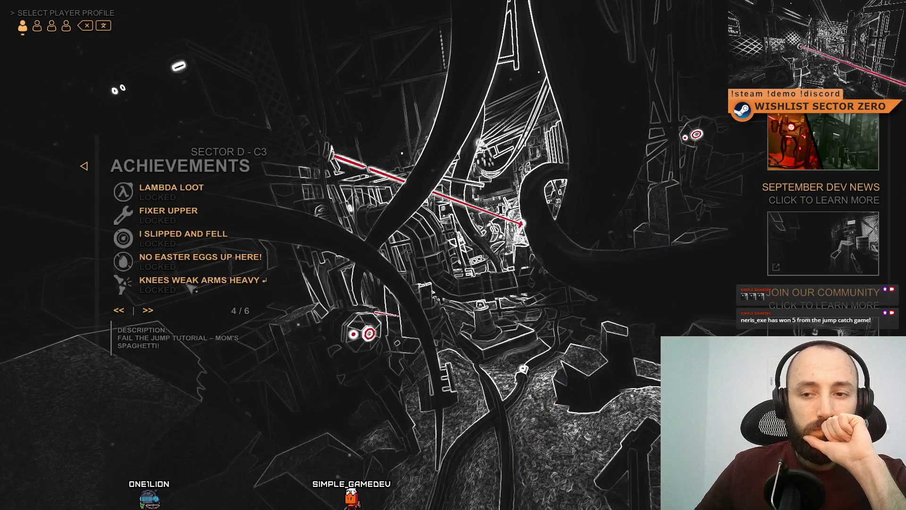
pyautogui.moveTo(238, 269)
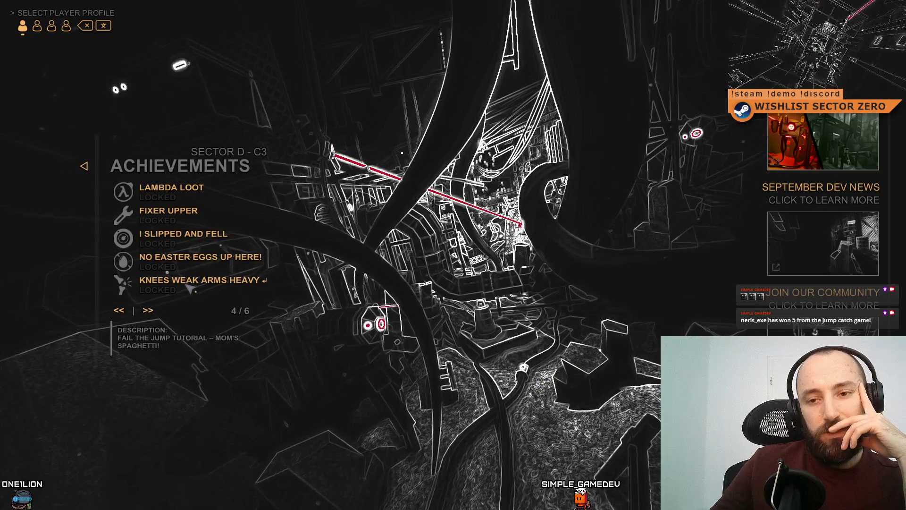
pyautogui.click(150, 311)
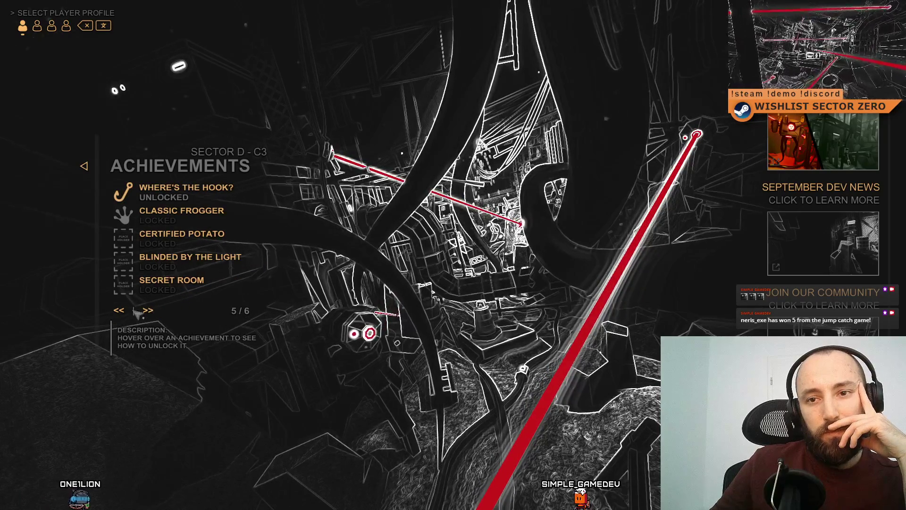
# - Return to page 4 to check No Easter Eggs Up Here!, then page forward
pyautogui.click(119, 311)
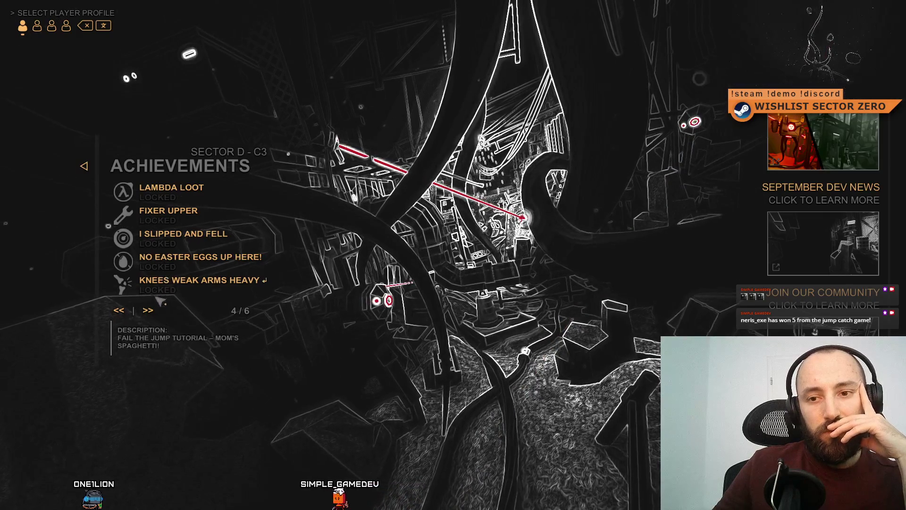
pyautogui.click(119, 312)
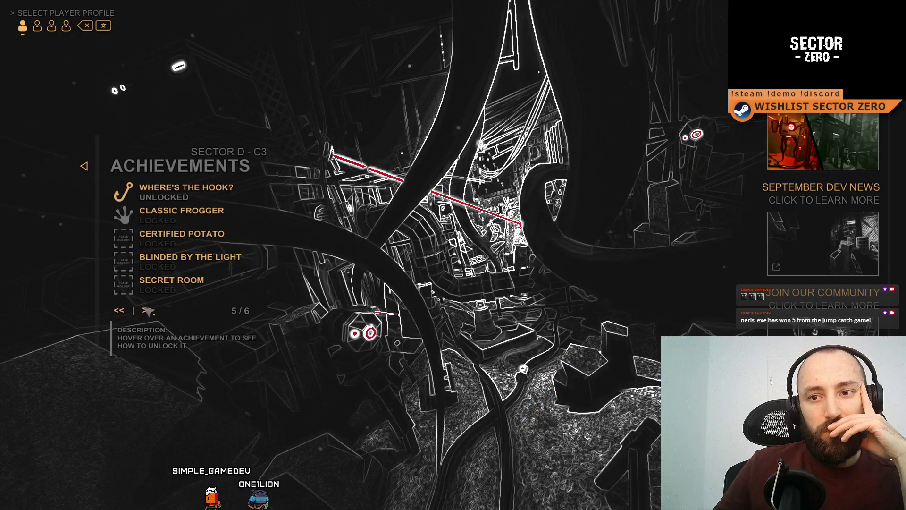
pyautogui.click(149, 311)
pyautogui.click(148, 311)
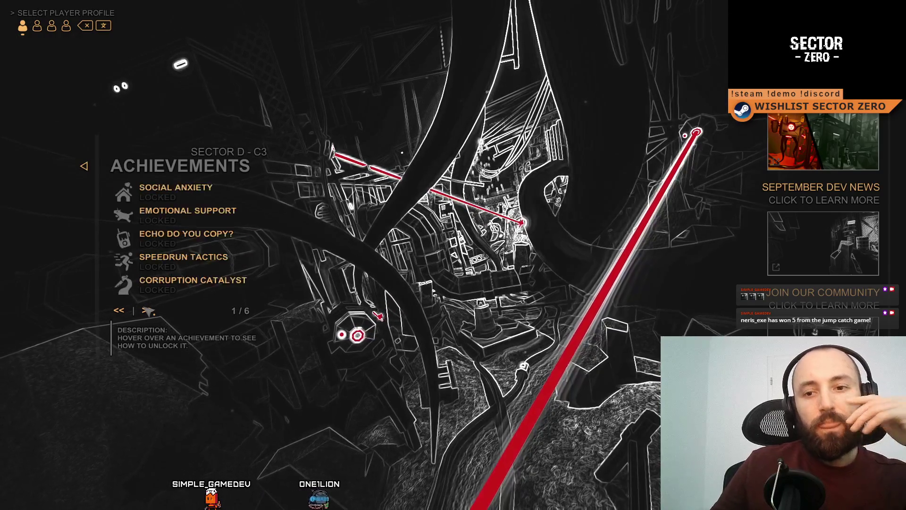
pyautogui.click(149, 310)
pyautogui.click(148, 311)
# - Cycle through the achievement pages, settle back on page 4/6, and exit fullscreen
pyautogui.click(148, 310)
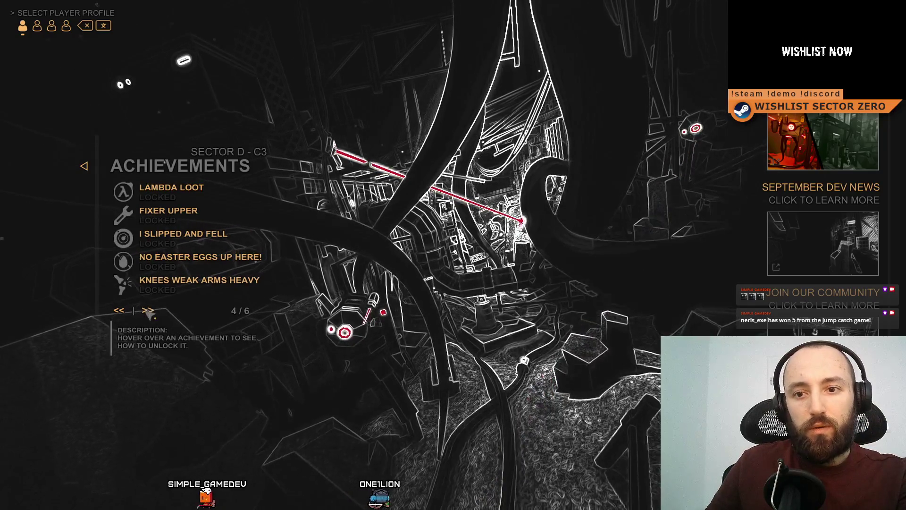
pyautogui.click(148, 311)
pyautogui.click(148, 311)
pyautogui.click(149, 311)
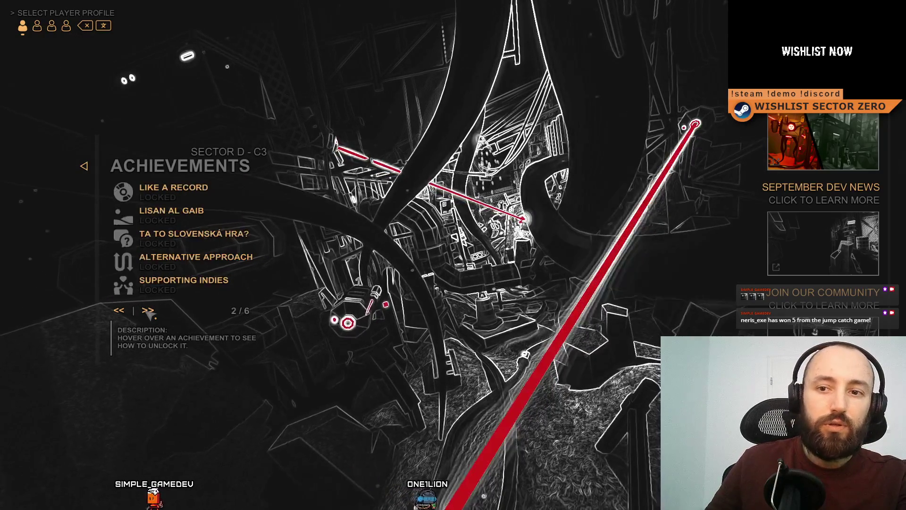
pyautogui.click(148, 311)
pyautogui.click(149, 310)
pyautogui.click(148, 310)
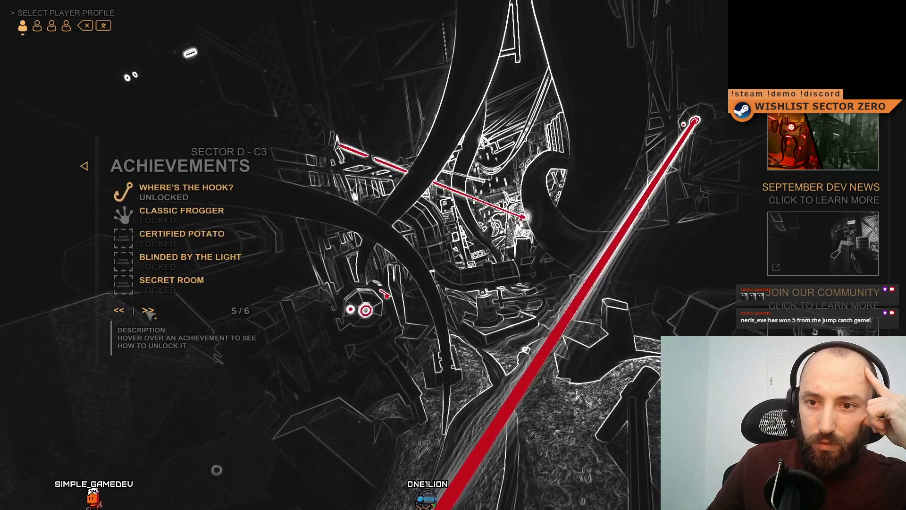
pyautogui.click(123, 310)
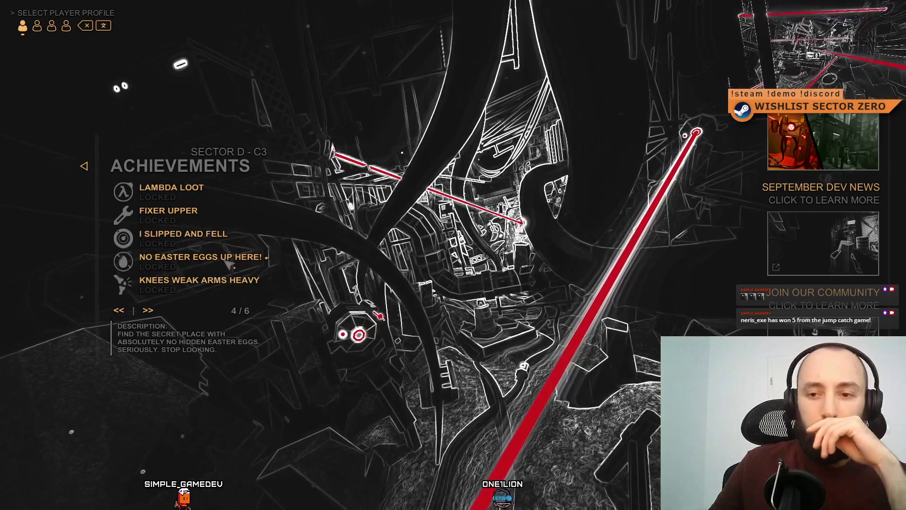
pyautogui.press('F11')
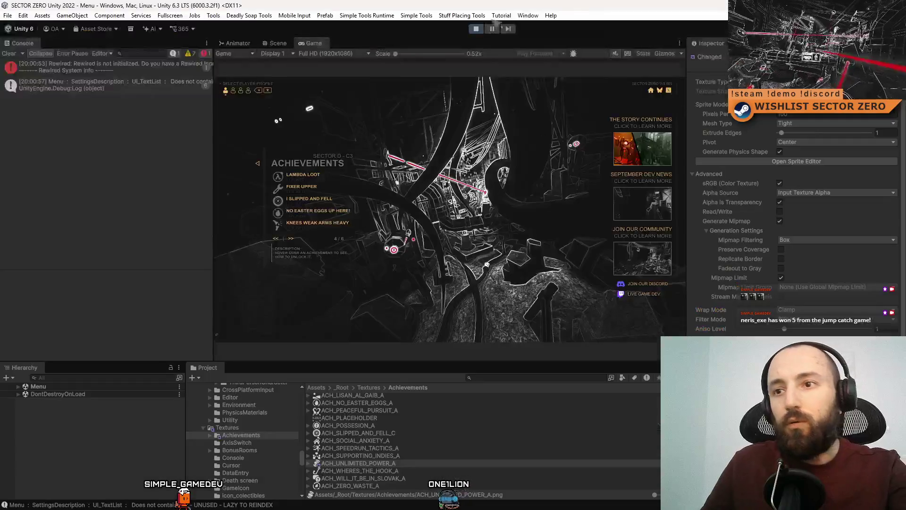
# - Stop play mode, search the Project for 'english', and open the ENGLISH asset in Visual Studio
pyautogui.click(476, 29)
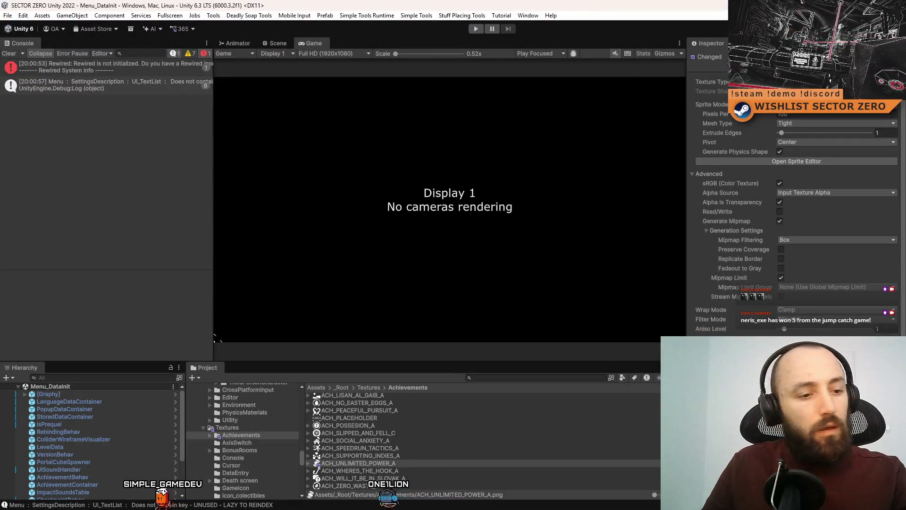
pyautogui.click(555, 377)
pyautogui.write('english')
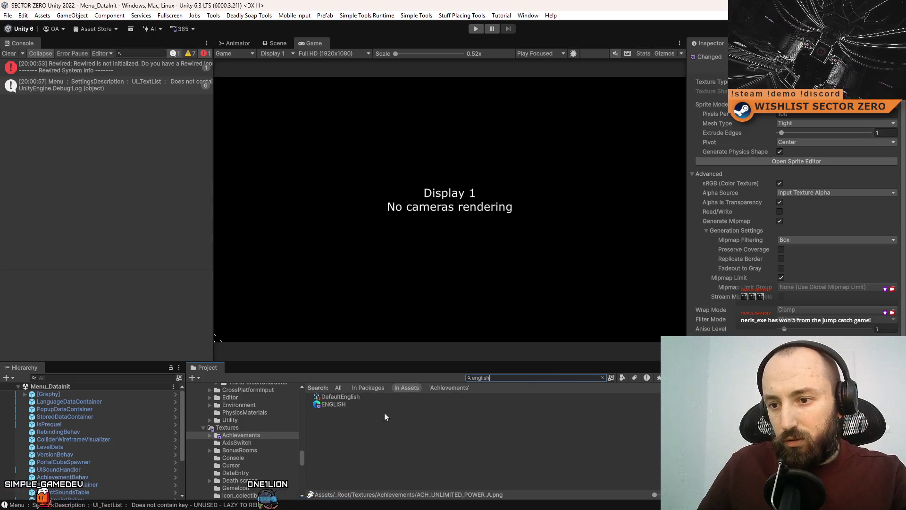
pyautogui.doubleClick(356, 404)
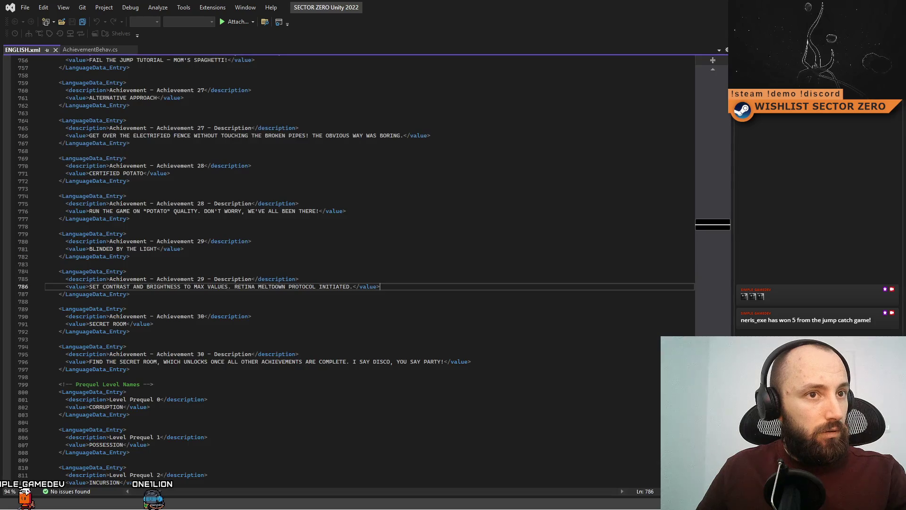
# - Scroll ENGLISH.xml to the Achievement 5–11 entries, around Achievement 8 'NO EASTER EGGS UP HERE!'
pyautogui.click(343, 312)
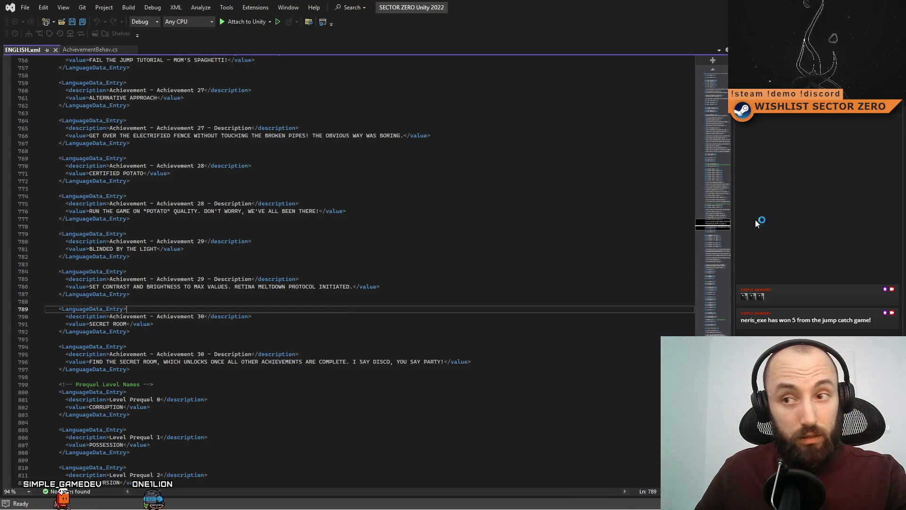
pyautogui.scroll(-9, 446, 326)
pyautogui.scroll(-20, 443, 327)
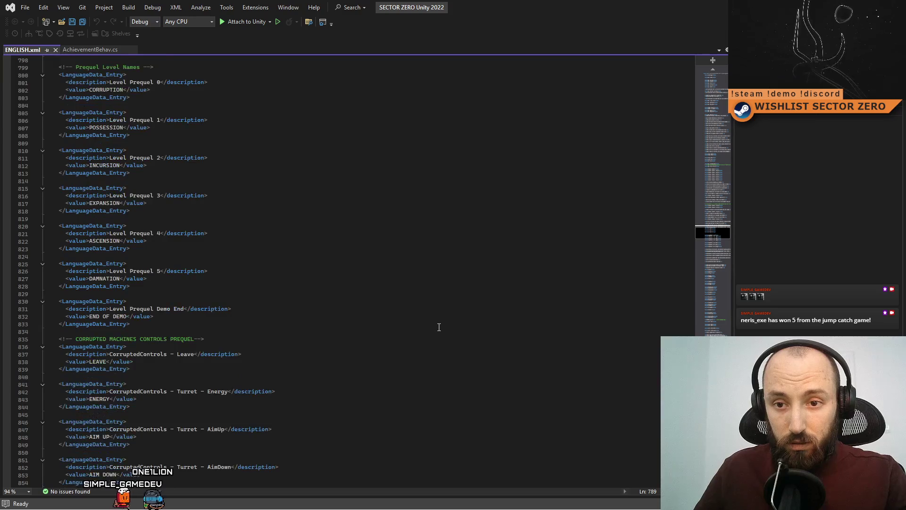
pyautogui.scroll(-4, 427, 215)
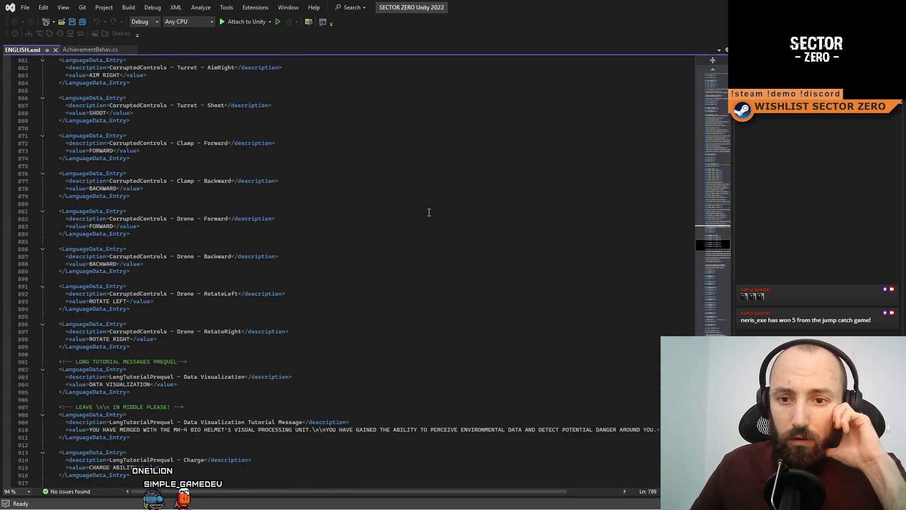
pyautogui.moveTo(713, 245); pyautogui.dragTo(715, 448)
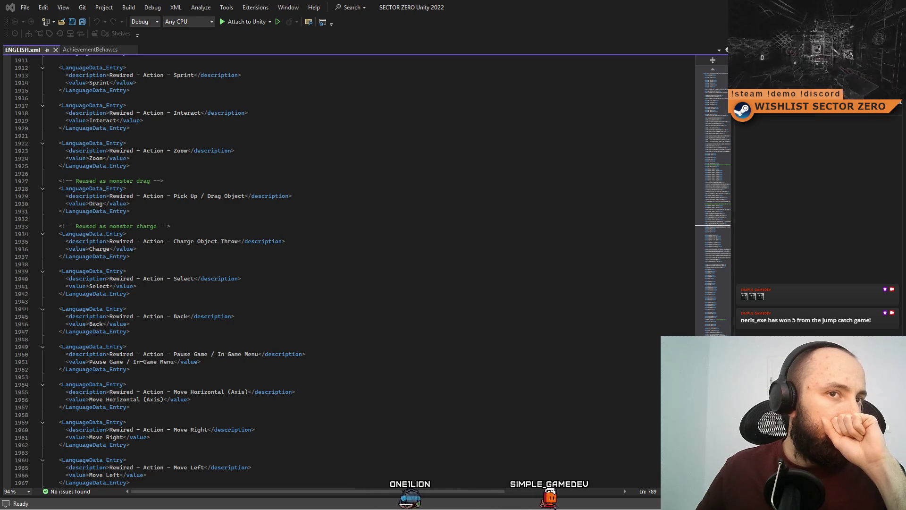
pyautogui.click(370, 355)
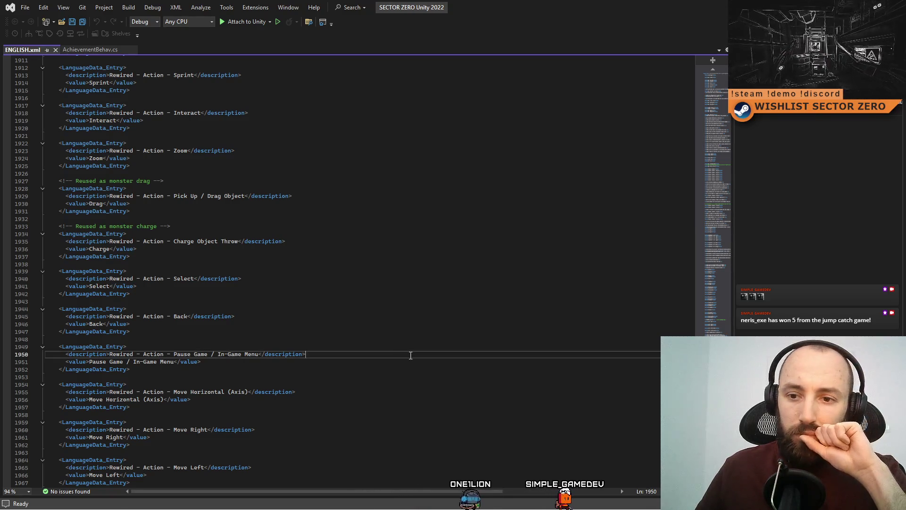
pyautogui.scroll(-9, 313, 354)
pyautogui.moveTo(729, 306); pyautogui.dragTo(730, 173)
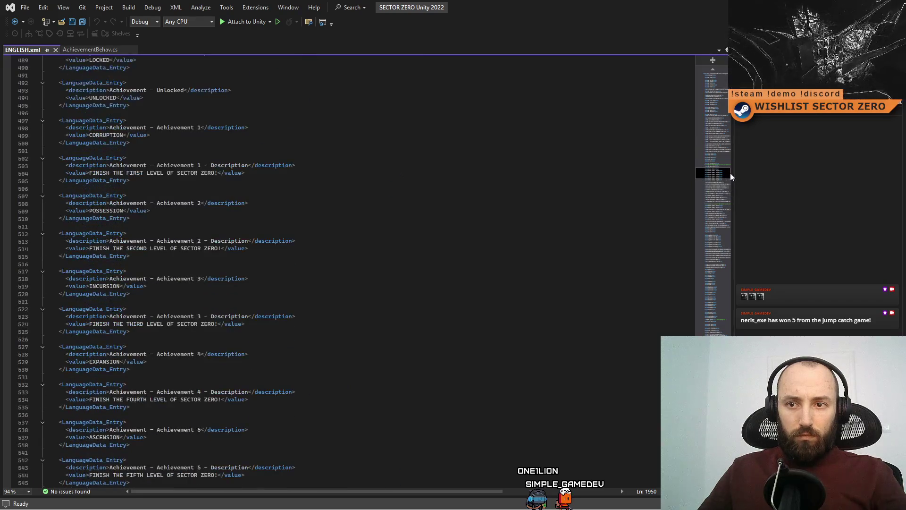
pyautogui.scroll(-16, 460, 228)
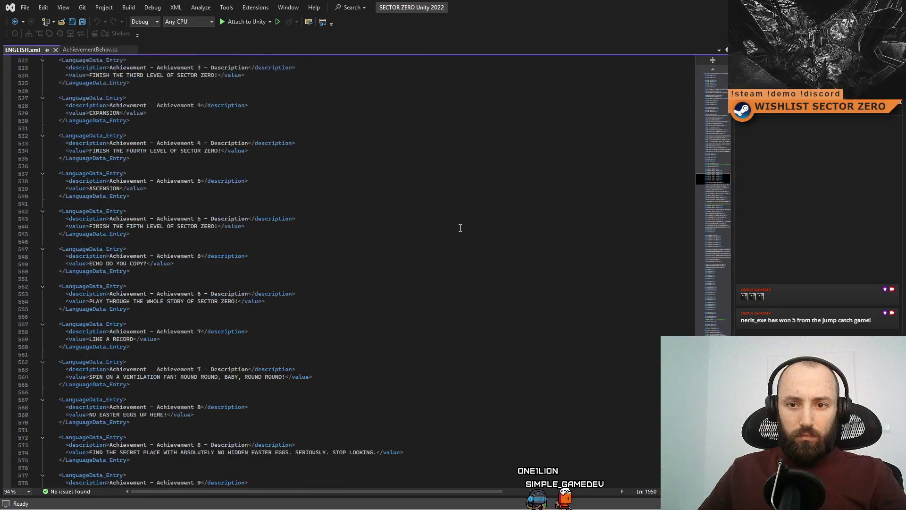
pyautogui.scroll(-2, 460, 228)
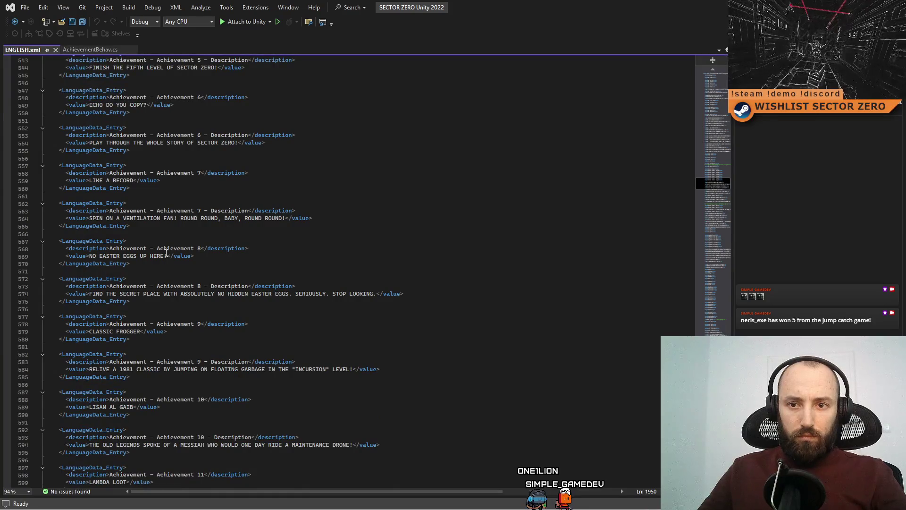
# - Cut Achievement 8's title to 'NO EASTER EGGS' and delete 'SERIOUSLY. STOP LOOKING.' from its description
pyautogui.moveTo(140, 256); pyautogui.dragTo(163, 256)
pyautogui.press('BackSpace')
pyautogui.press('BackSpace')
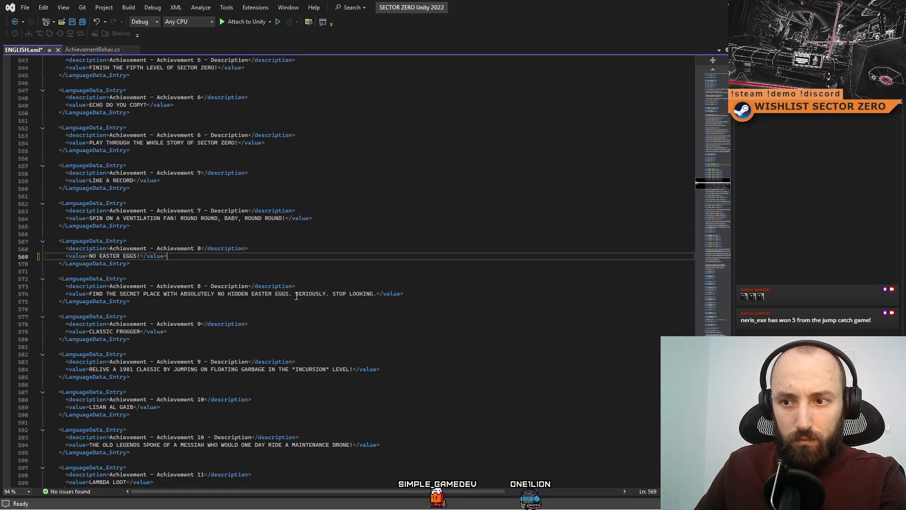
pyautogui.moveTo(296, 294); pyautogui.dragTo(374, 295)
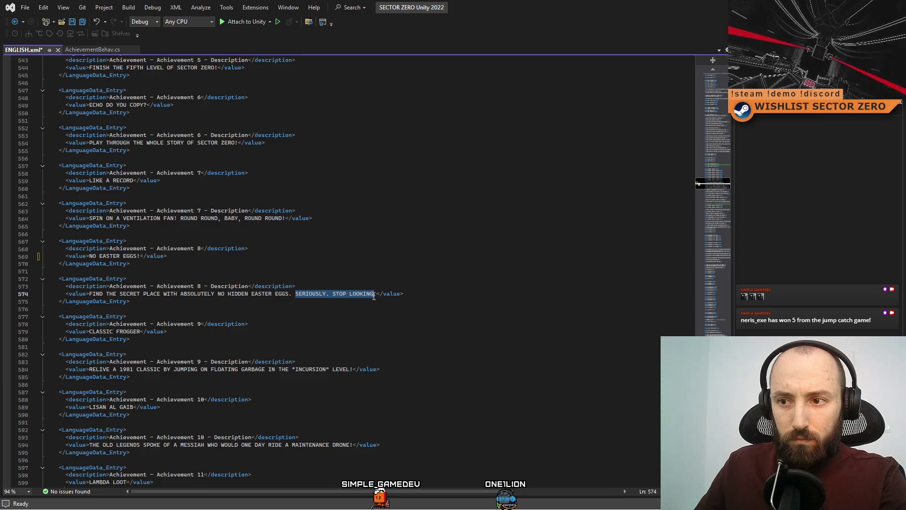
pyautogui.press('BackSpace')
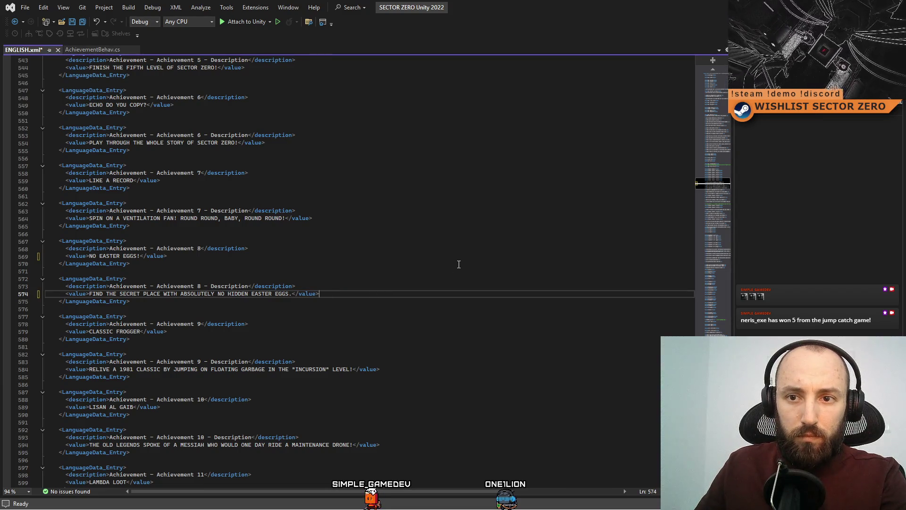
pyautogui.click(143, 257)
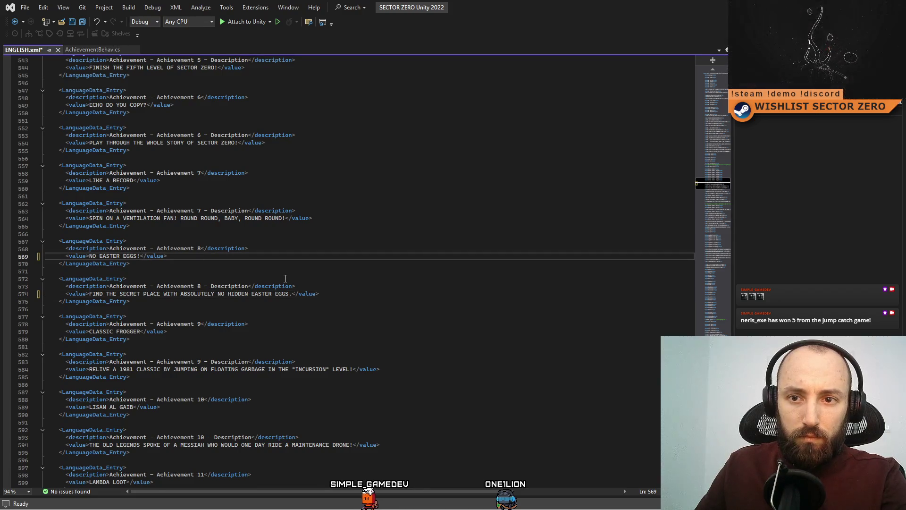
pyautogui.press('BackSpace')
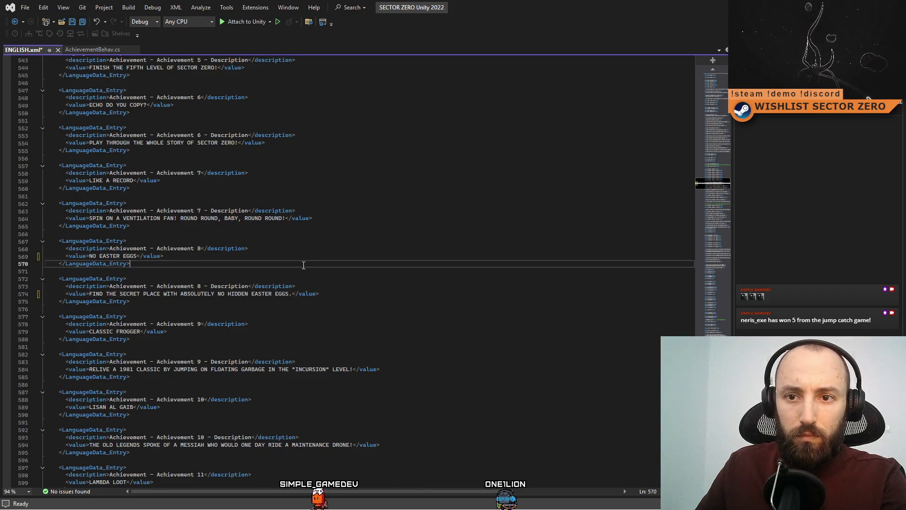
pyautogui.click(325, 257)
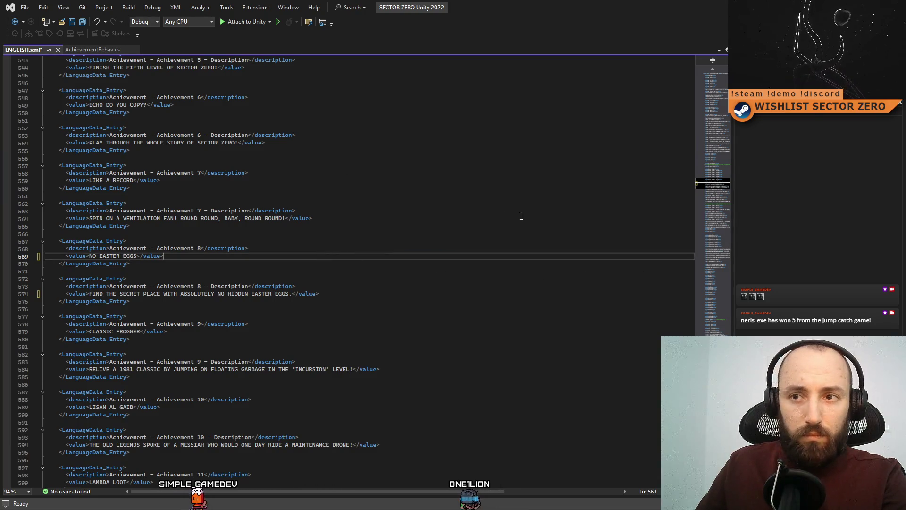
pyautogui.scroll(4, 465, 235)
# - Replace the Slovak title text of Achievement 19 with 'SLOVAKIA MENTIONED'
pyautogui.scroll(10, 465, 234)
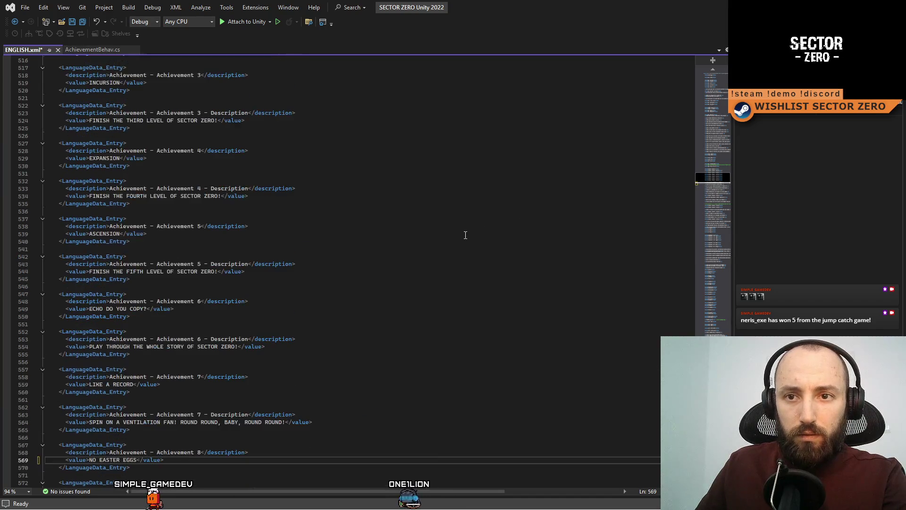
pyautogui.scroll(-20, 497, 230)
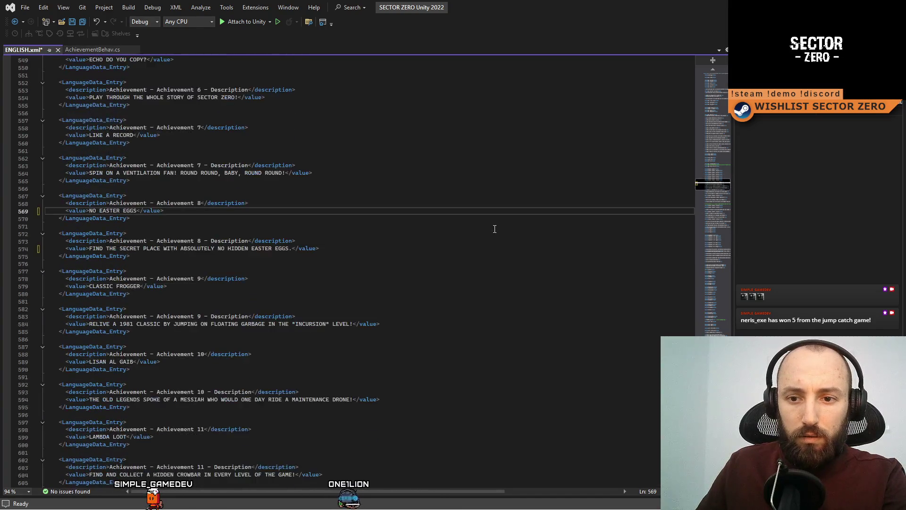
pyautogui.scroll(-17, 482, 228)
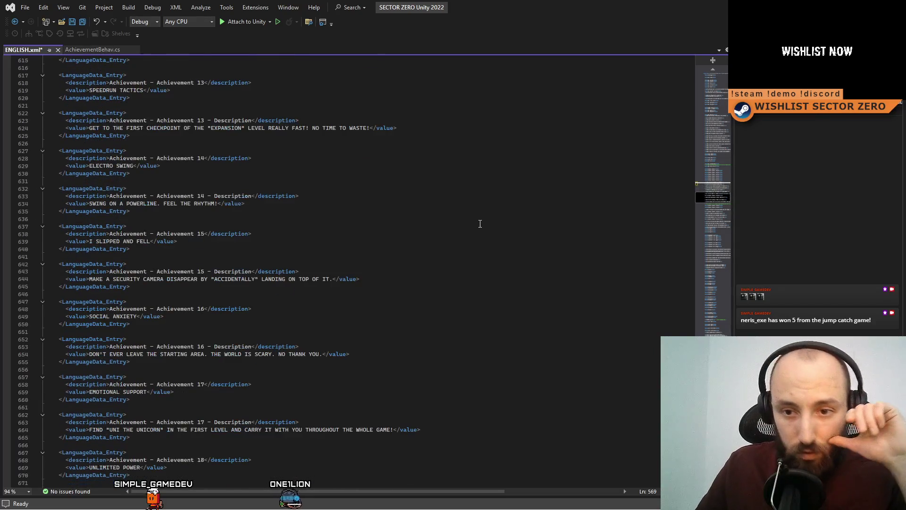
pyautogui.scroll(-3, 480, 223)
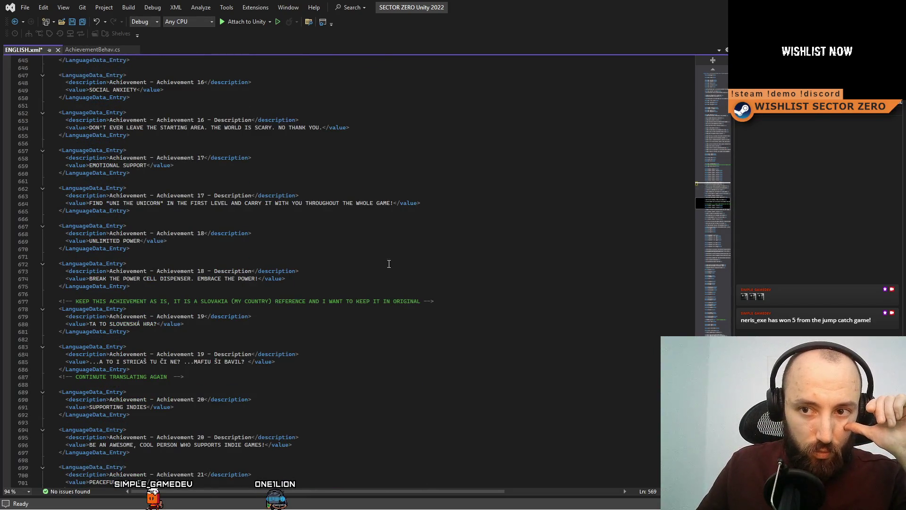
pyautogui.scroll(-3, 282, 282)
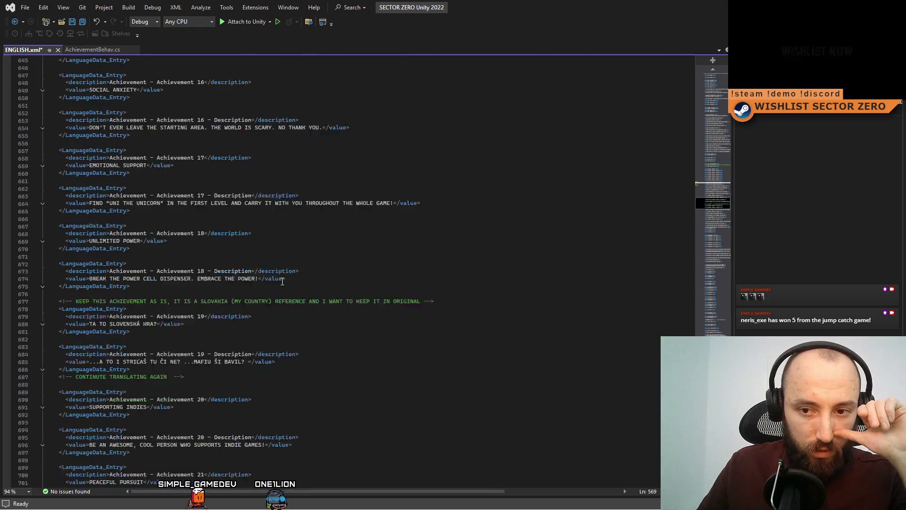
pyautogui.scroll(2, 245, 288)
pyautogui.doubleClick(144, 302)
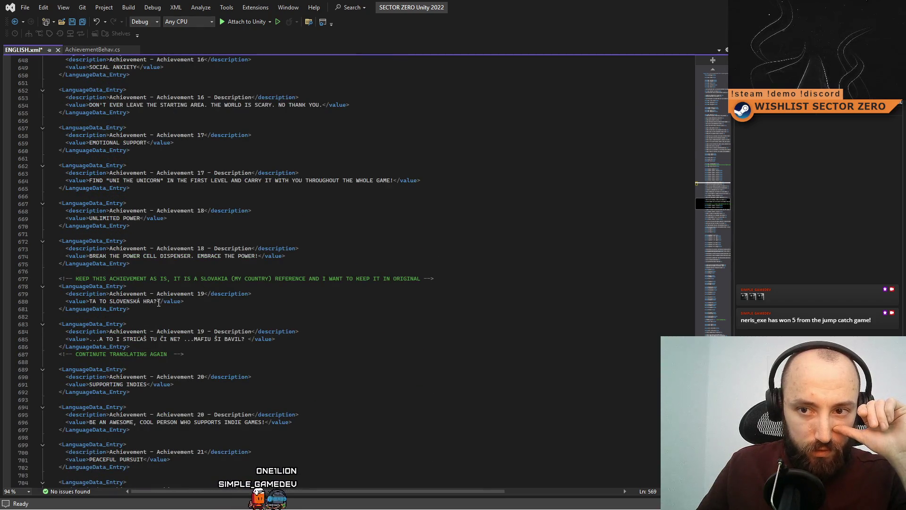
pyautogui.moveTo(143, 303); pyautogui.dragTo(84, 305)
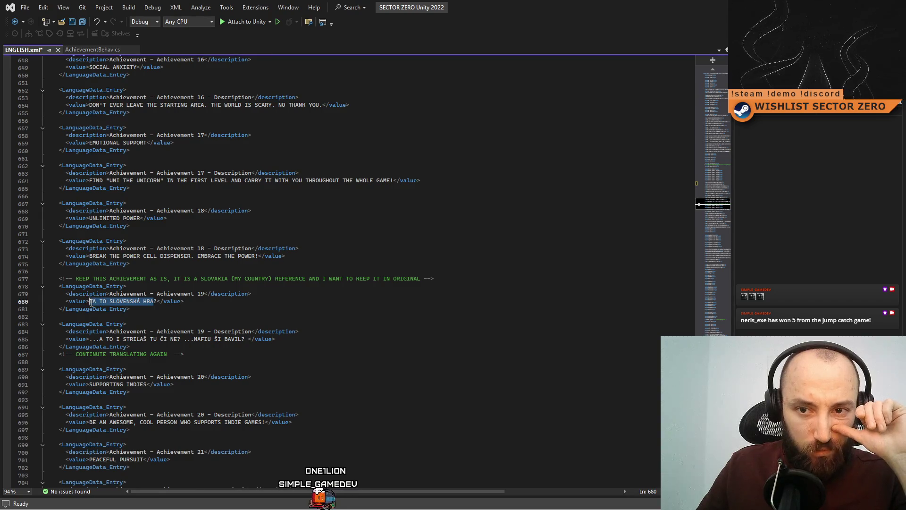
pyautogui.write('SLO')
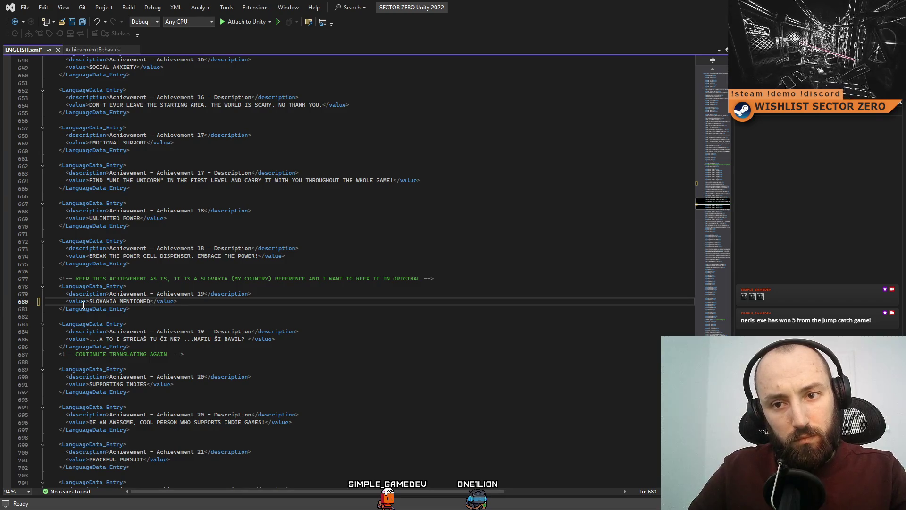
pyautogui.press('Up')
pyautogui.press('Down')
pyautogui.press('Down')
pyautogui.press('Up')
pyautogui.press('Up')
pyautogui.press('Down')
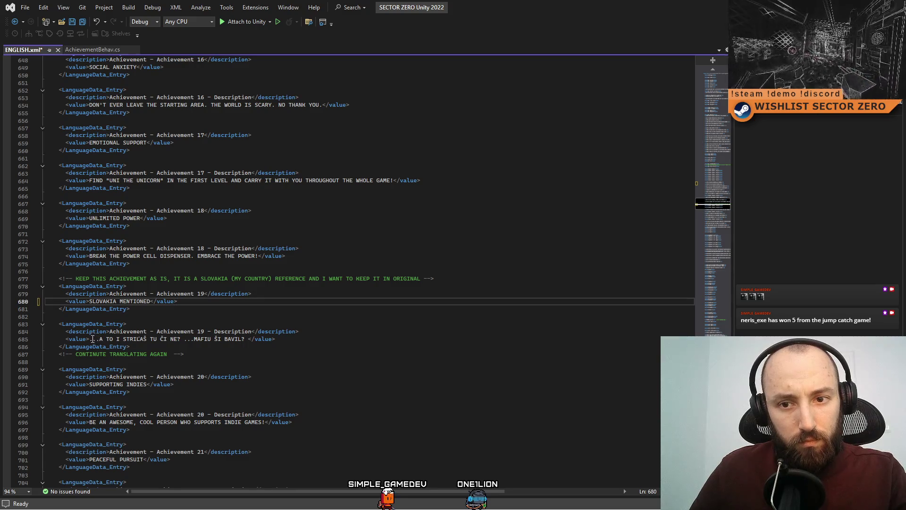
# - Delete Achievement 19's Slovak description text, leaving the value empty
pyautogui.moveTo(90, 339); pyautogui.dragTo(118, 339)
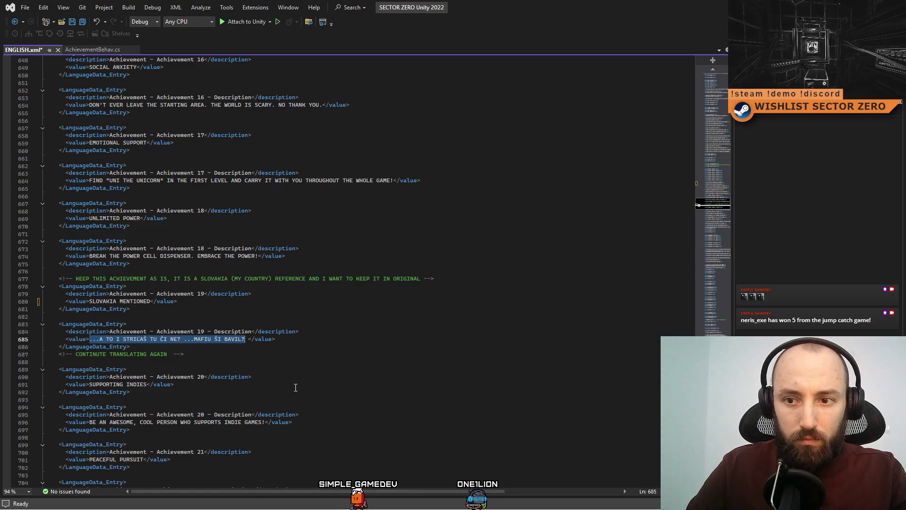
pyautogui.press('BackSpace')
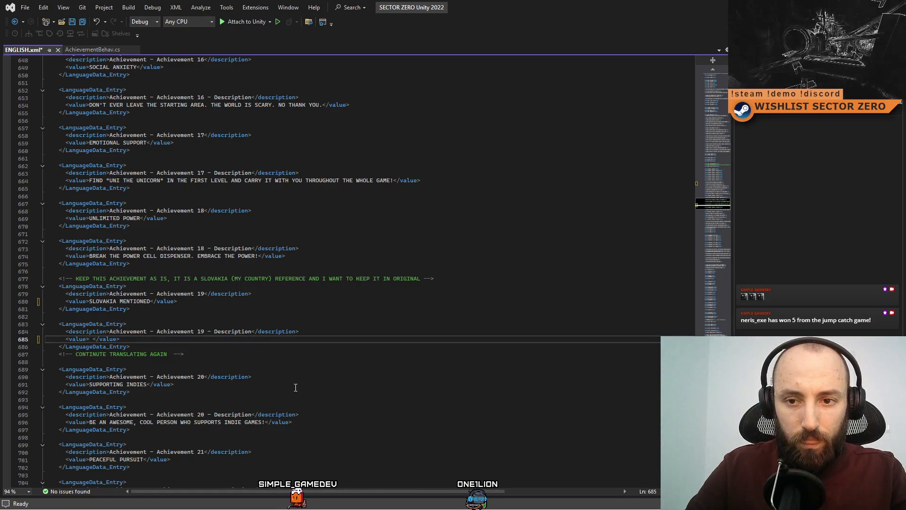
pyautogui.press('Delete')
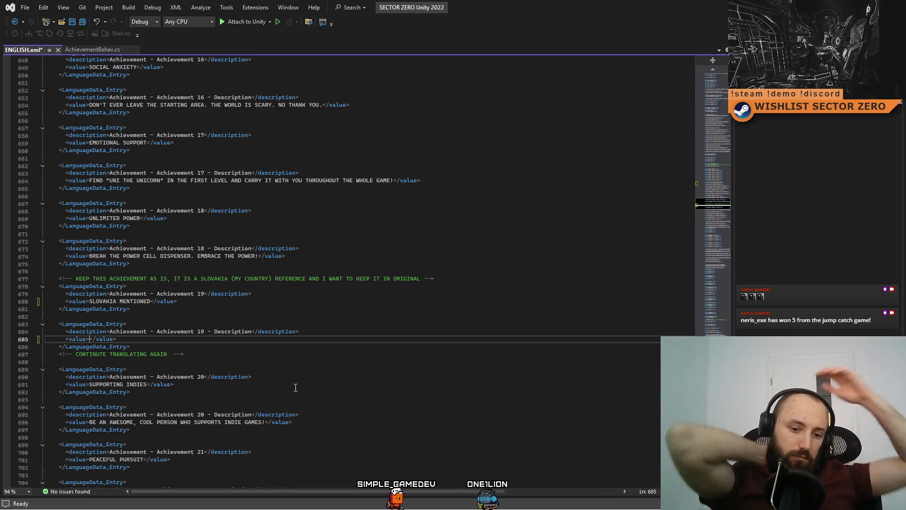
# - Type 'START THE GAME IN SLOVAK LANGUAGE.' as Achievement 19's description value
pyautogui.write('STRA')
pyautogui.press('BackSpace')
pyautogui.press('BackSpace')
pyautogui.write('ART THE GAME IN SLOVAK LANGUAGE')
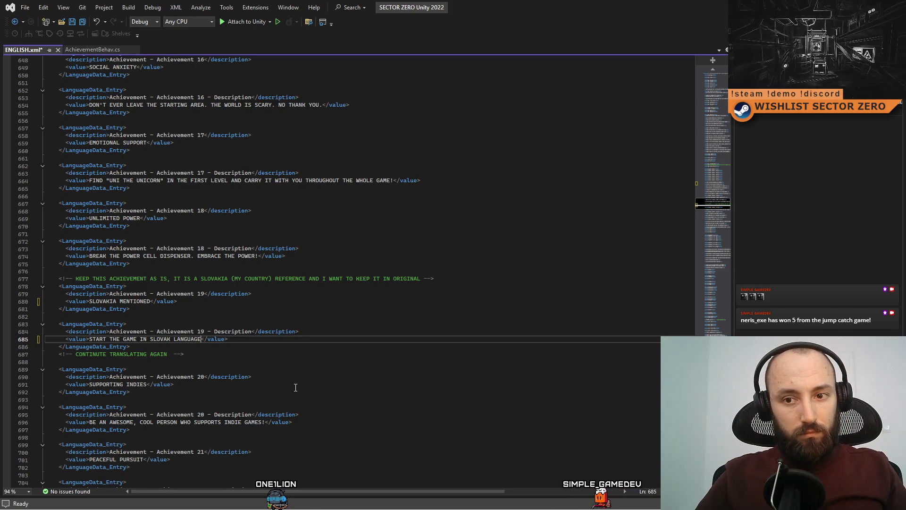
pyautogui.write('.')
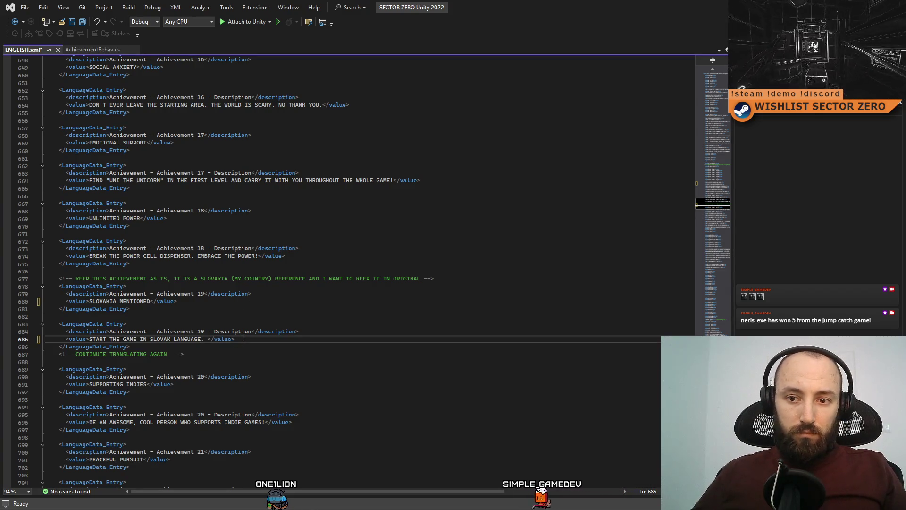
pyautogui.moveTo(137, 347)
pyautogui.mouseDown()
pyautogui.moveTo(14, 323)
pyautogui.moveTo(11, 290)
pyautogui.mouseUp()
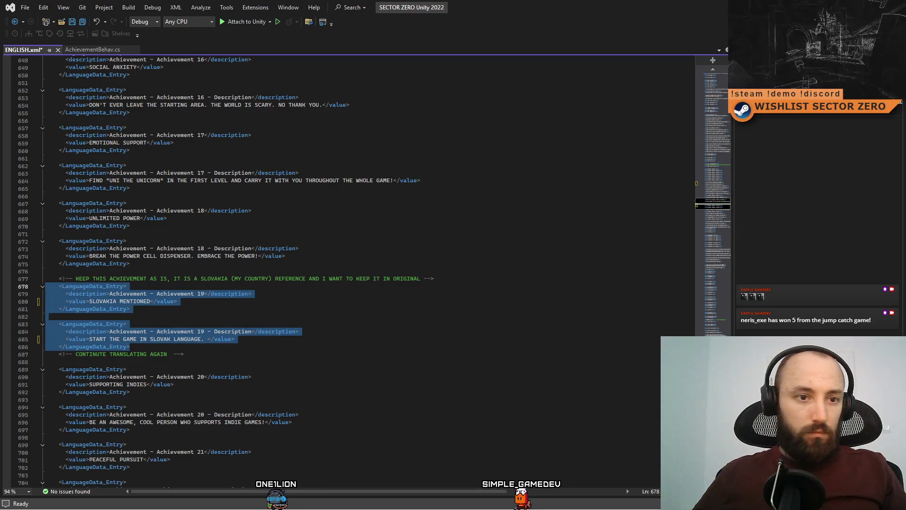
# - Paste 'START THE GAME IN THE SLOVAK LANGUAGE.' over Achievement 19's description text
pyautogui.hotkey('alt', 'Tab')
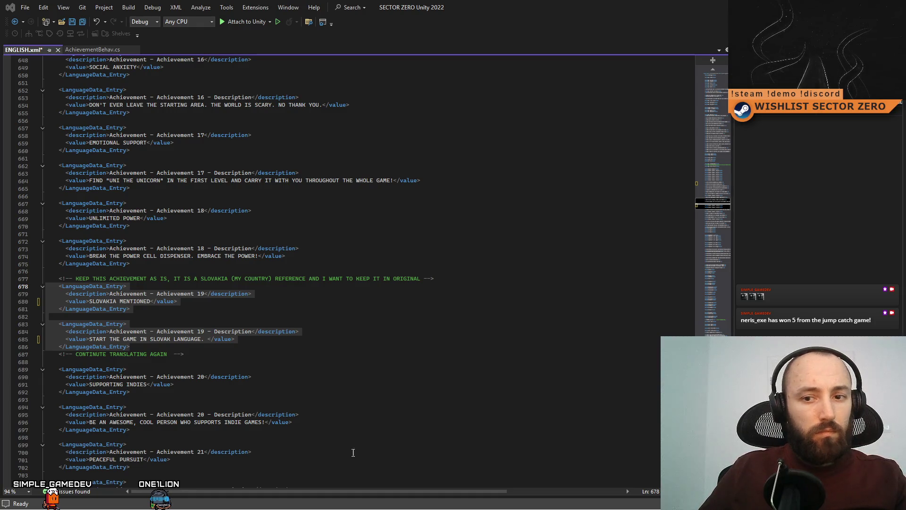
pyautogui.click(281, 367)
pyautogui.moveTo(207, 339); pyautogui.dragTo(184, 340)
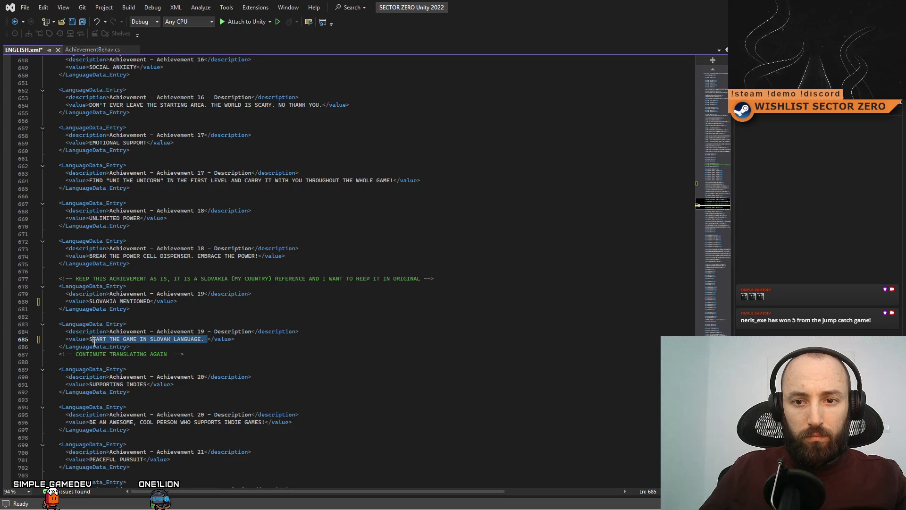
pyautogui.write('START THE GAME IN THE SLOVAK LANGUAGE.')
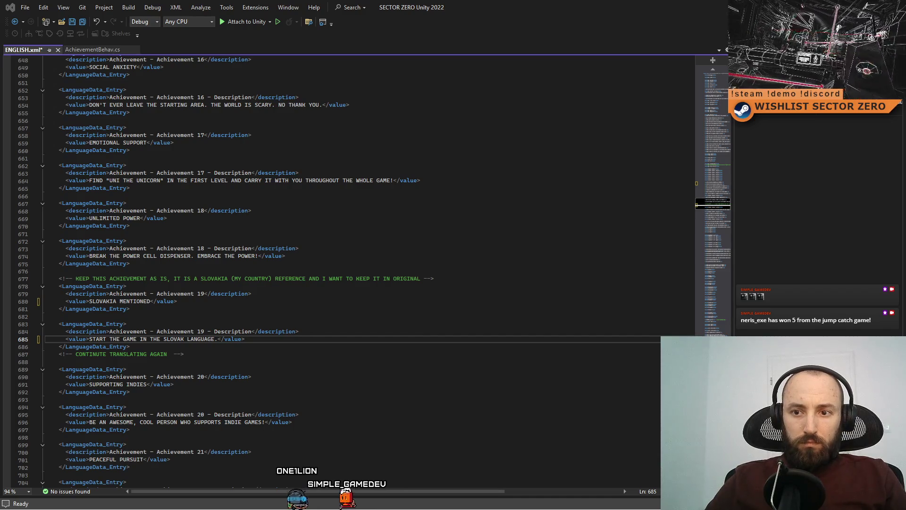
# - Review the Achievement 19 entries on lines 683–688, placing the caret in its description
pyautogui.click(218, 339)
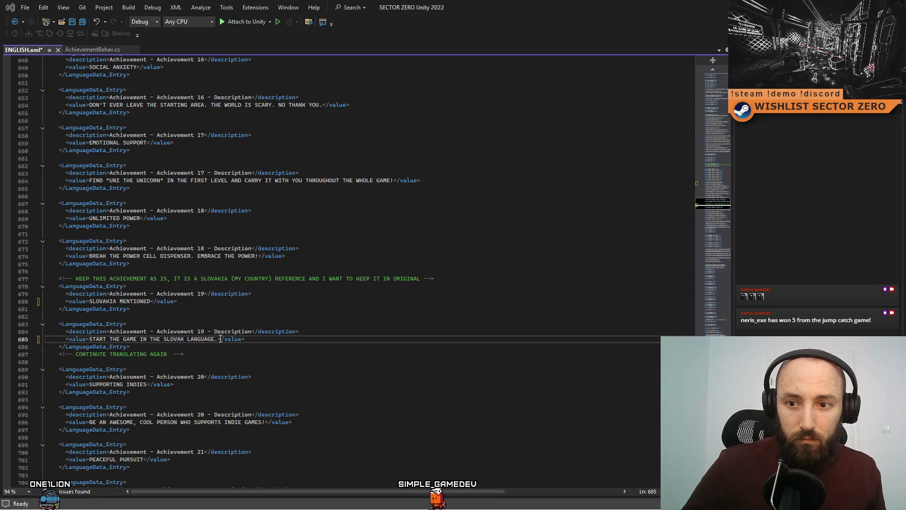
pyautogui.hotkey('alt', 'Tab')
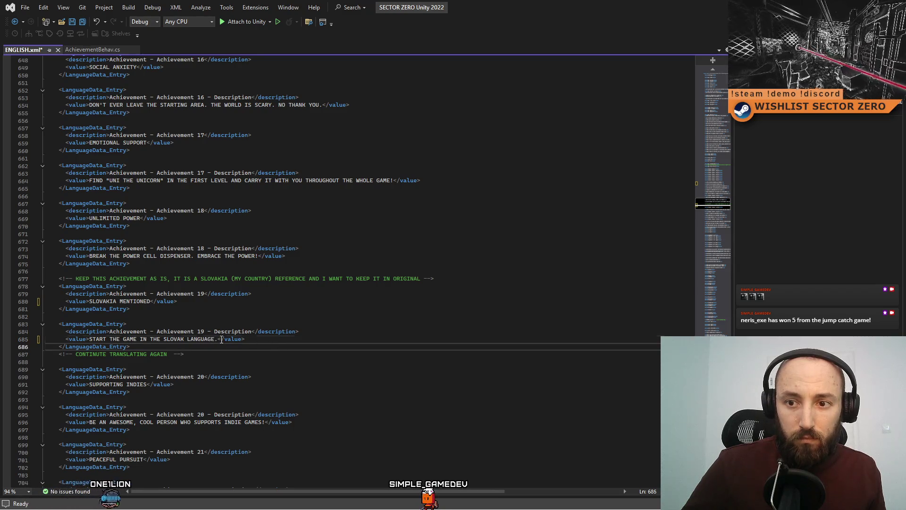
pyautogui.click(290, 332)
pyautogui.click(277, 339)
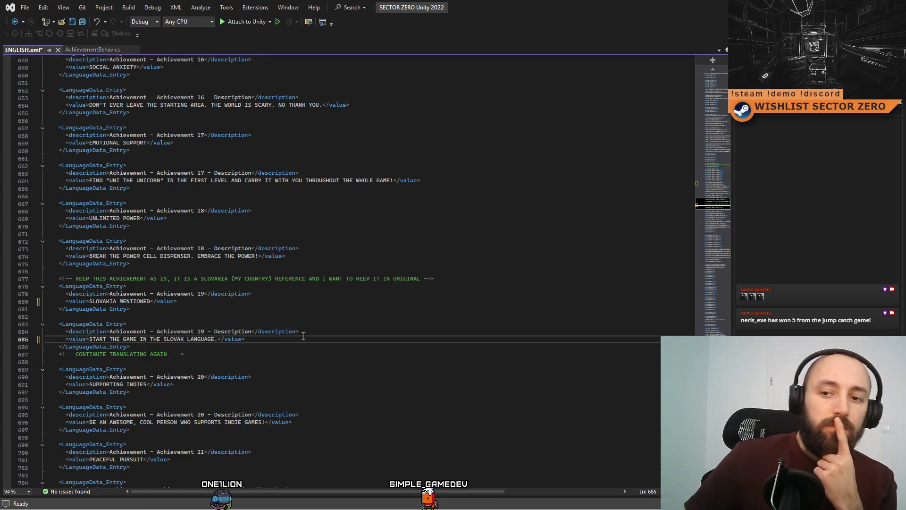
pyautogui.press('Down')
pyautogui.press('Down')
pyautogui.press('Down')
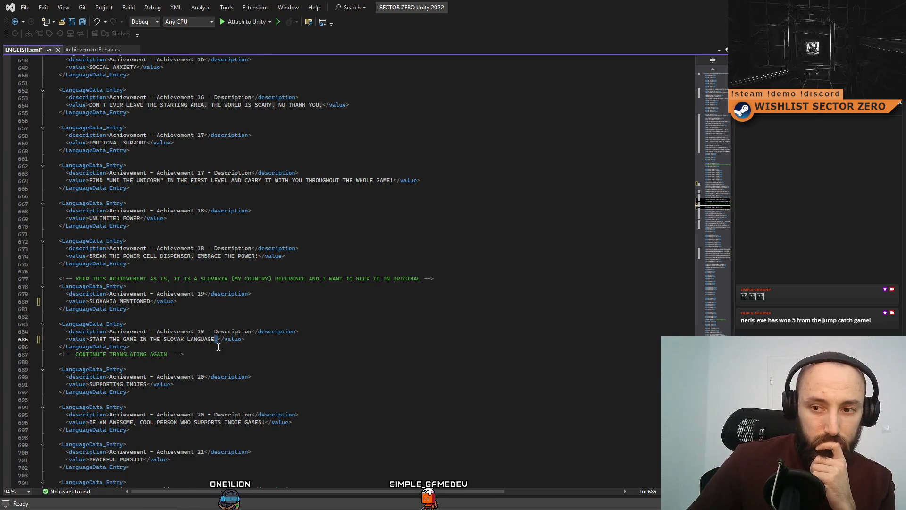
pyautogui.click(218, 338)
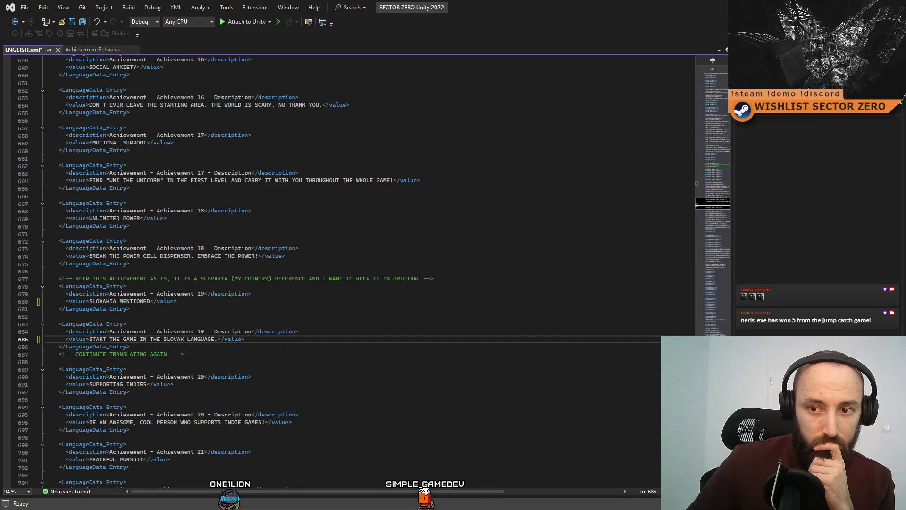
pyautogui.click(278, 348)
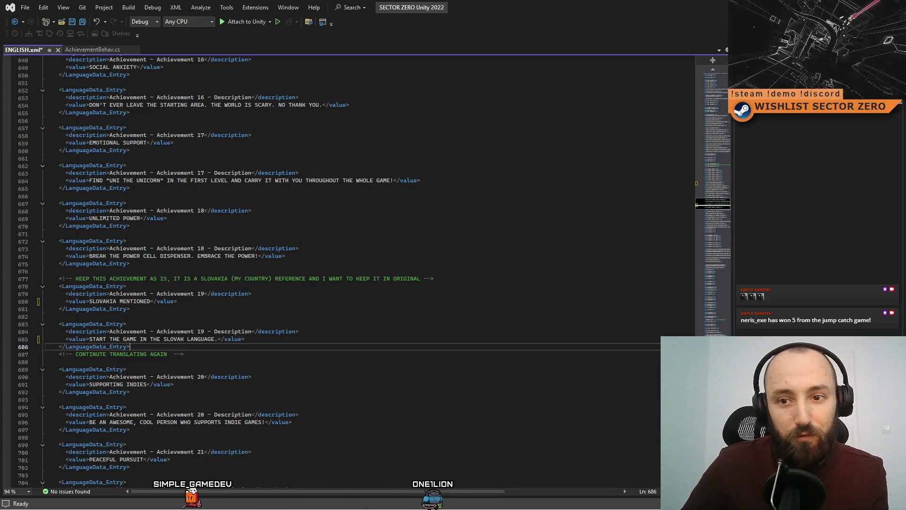
pyautogui.click(393, 322)
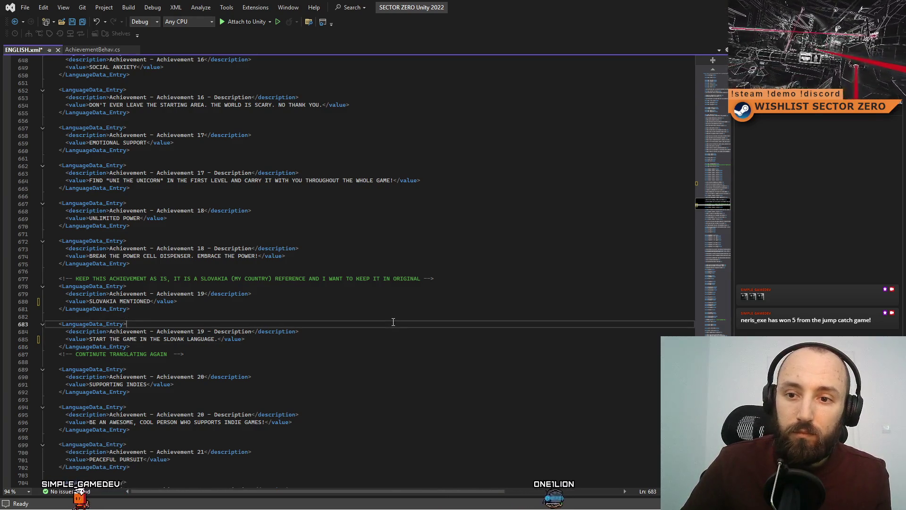
pyautogui.scroll(-3, 393, 321)
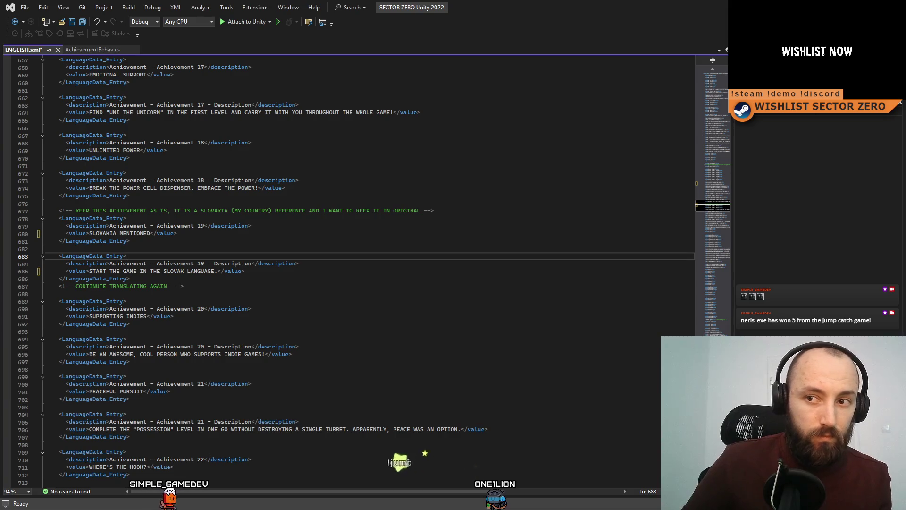
pyautogui.click(354, 263)
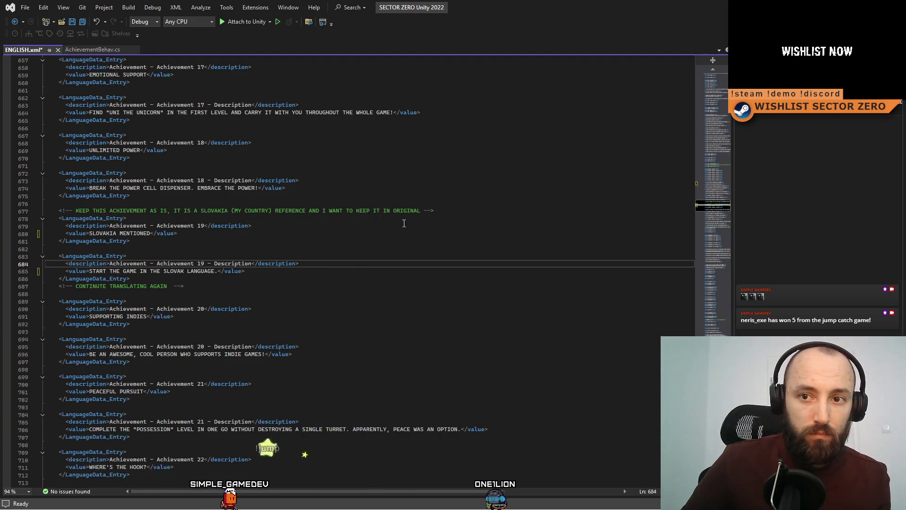
# - Delete the translator comments above and below the Achievement 19 entries
pyautogui.moveTo(434, 211); pyautogui.dragTo(45, 211)
pyautogui.press('Delete')
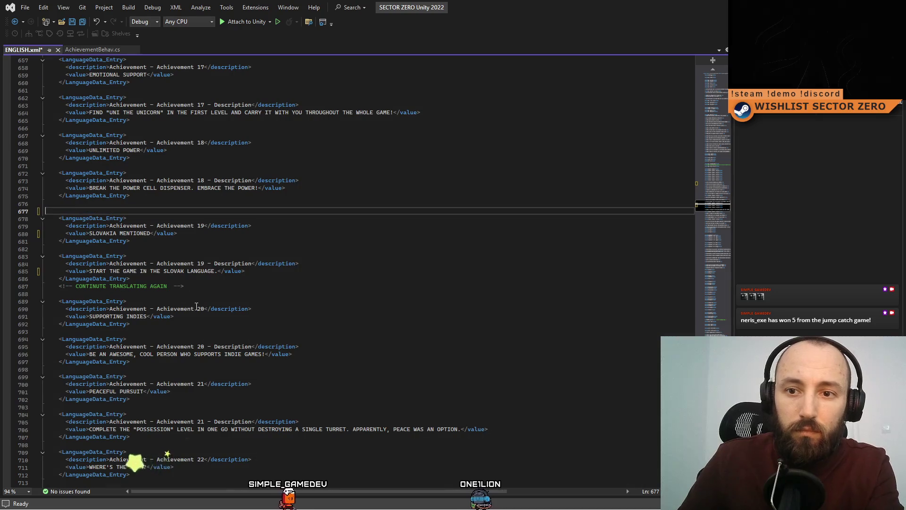
pyautogui.press('Delete')
pyautogui.moveTo(184, 279); pyautogui.dragTo(46, 278)
pyautogui.press('Delete')
pyautogui.press('Delete')
# - Save the edited ENGLISH.xml with Ctrl+S
pyautogui.click(446, 323)
pyautogui.hotkey('ctrl', 's')
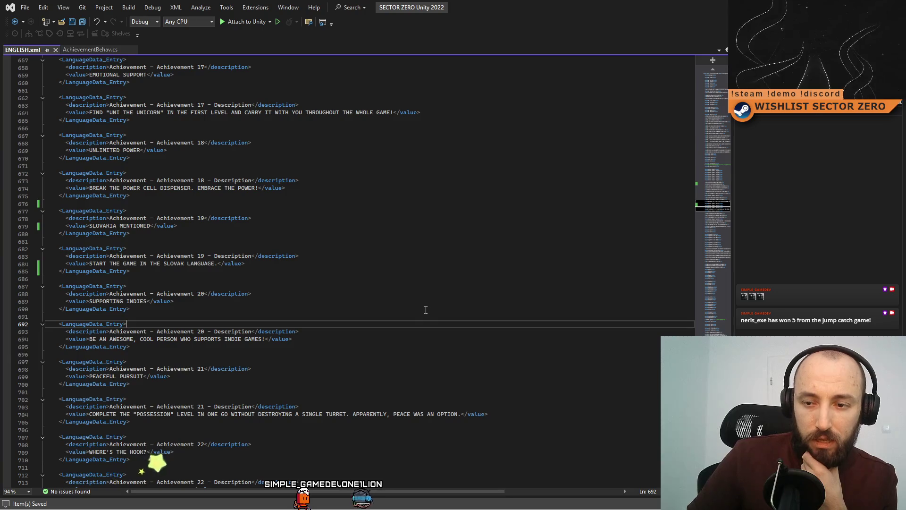
pyautogui.scroll(-8, 426, 301)
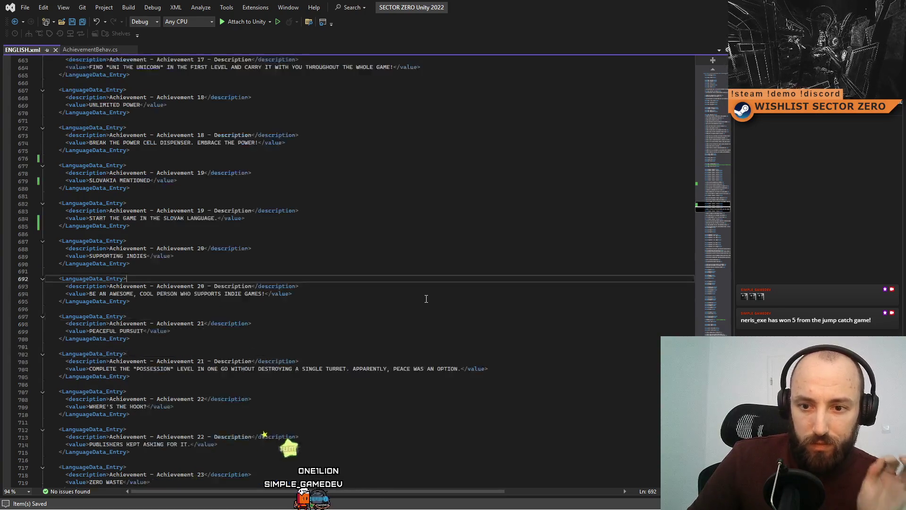
pyautogui.scroll(14, 426, 298)
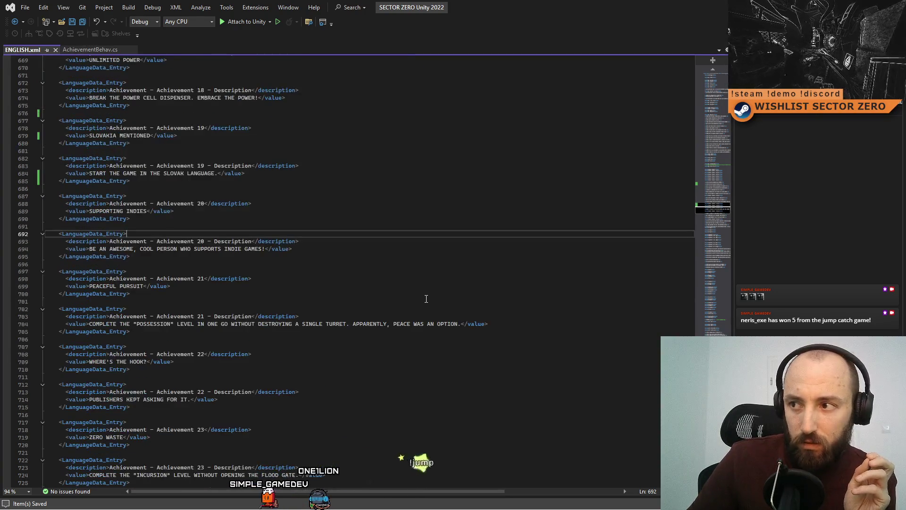
pyautogui.scroll(20, 426, 298)
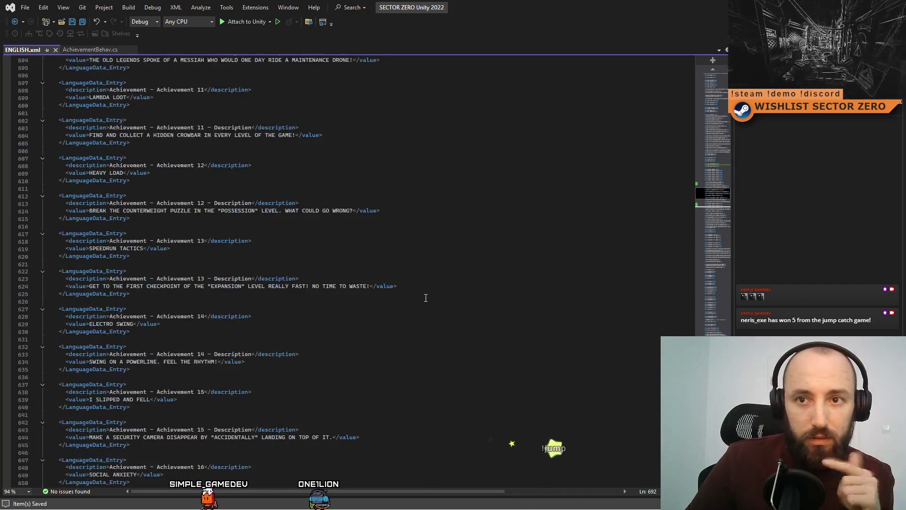